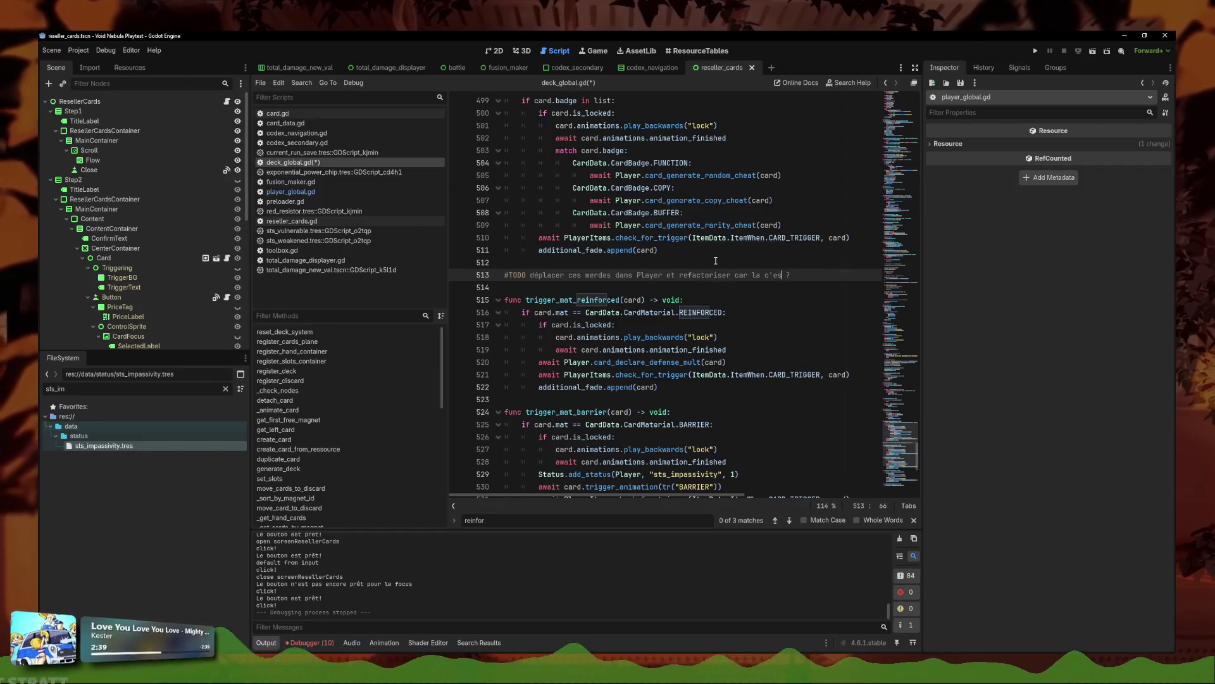
Step: Finish the TODO comment on line 513, save, and remove the empty line below it
type("le")
key("ctrl+s")
left_click(686, 283)
key("BackSpace")
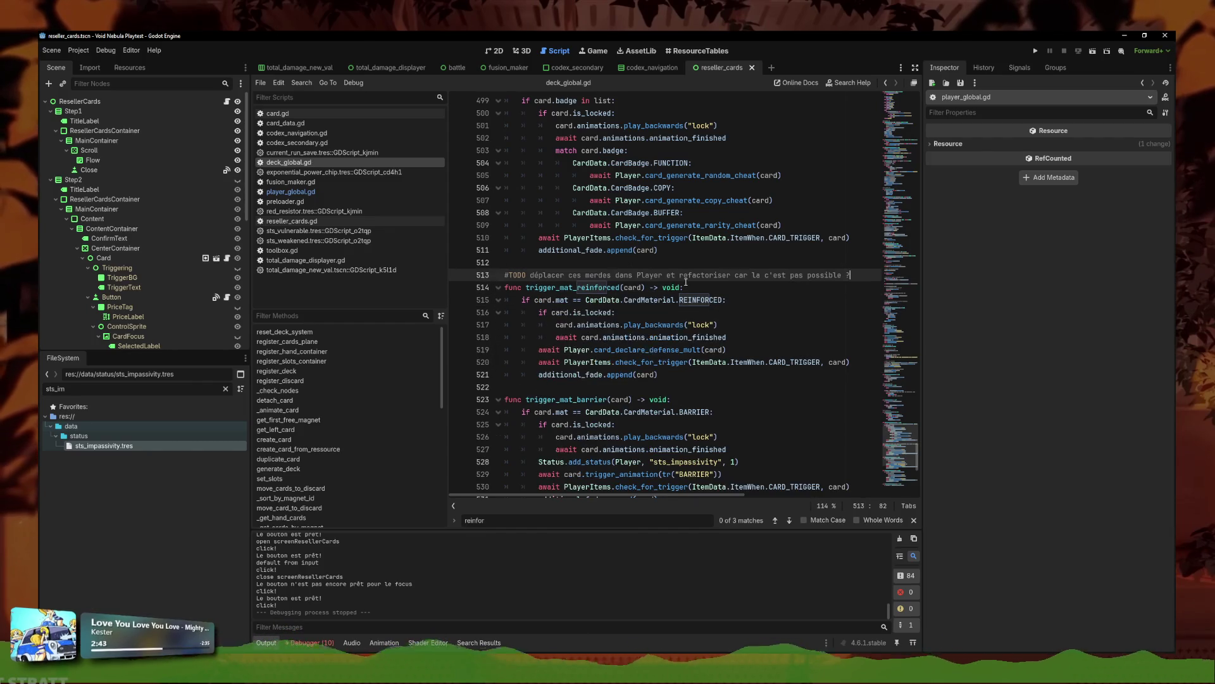
Step: Select trigger_foil_turquoise's is_locked block and add blank lines after that function for a new one
left_click(769, 324)
scroll(770, 319, "down", 3)
scroll(769, 319, "down", 8)
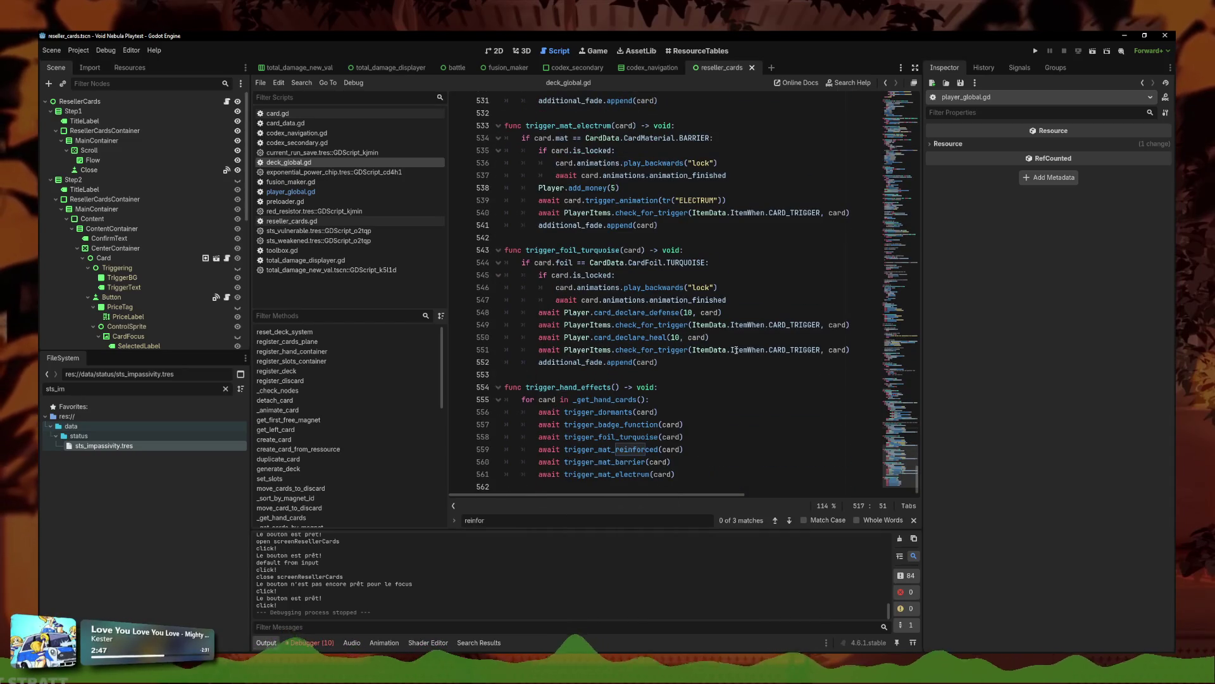
left_click_drag(727, 300, 432, 271)
key("ctrl+c")
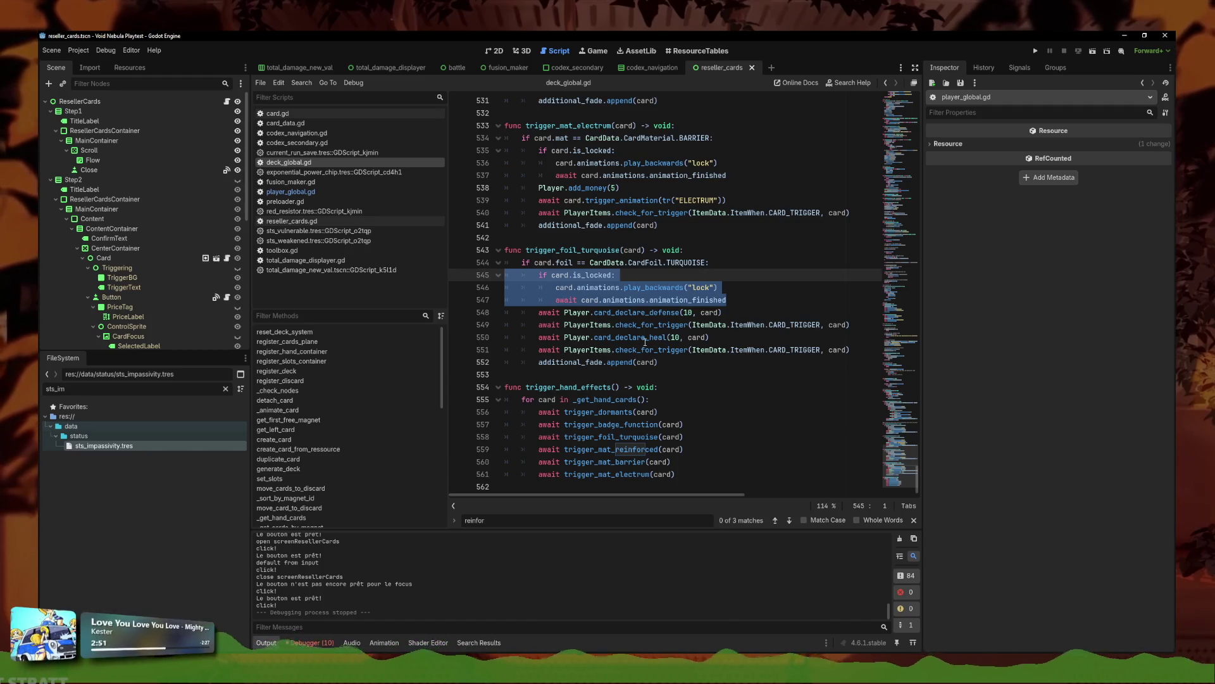
left_click(687, 366)
key("Return")
key("Return")
type("func delock_")
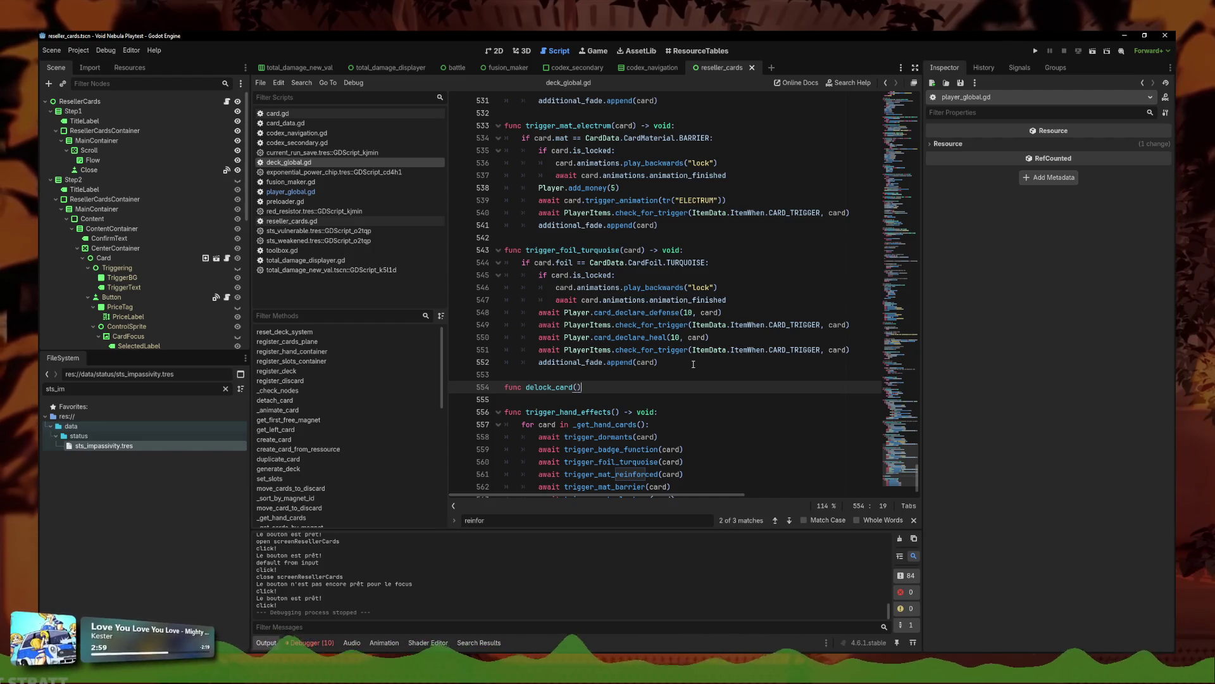
Step: Write func delock_card(card) with the pasted is_locked block as its correctly indented body
type("card")
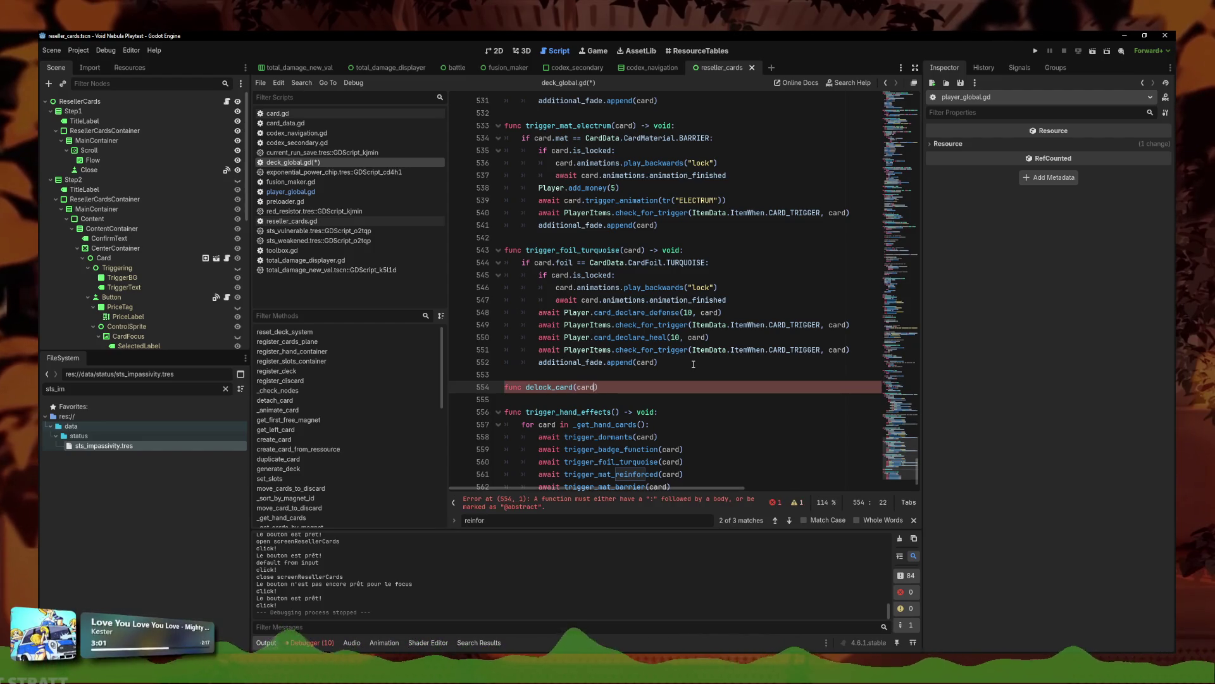
key("Return")
key("ctrl+v")
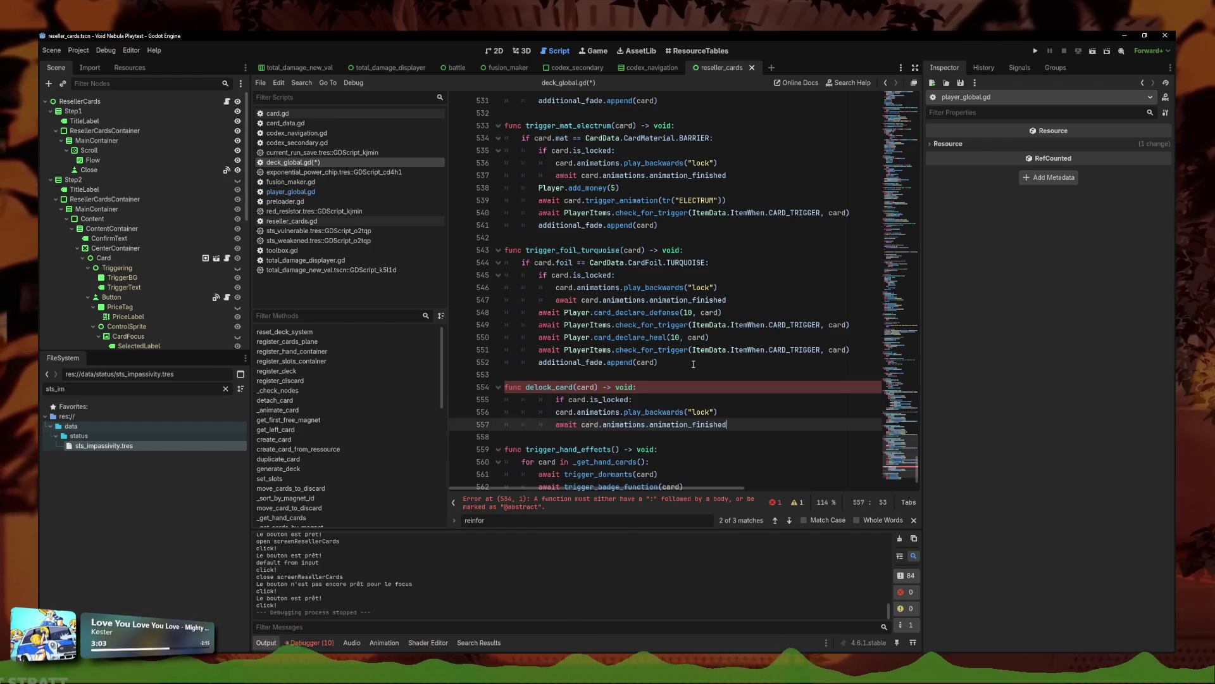
left_click(554, 400)
mouse_move(556, 410)
left_mouse_down()
mouse_move(710, 424)
mouse_move(438, 397)
left_mouse_up()
key("shift+Tab")
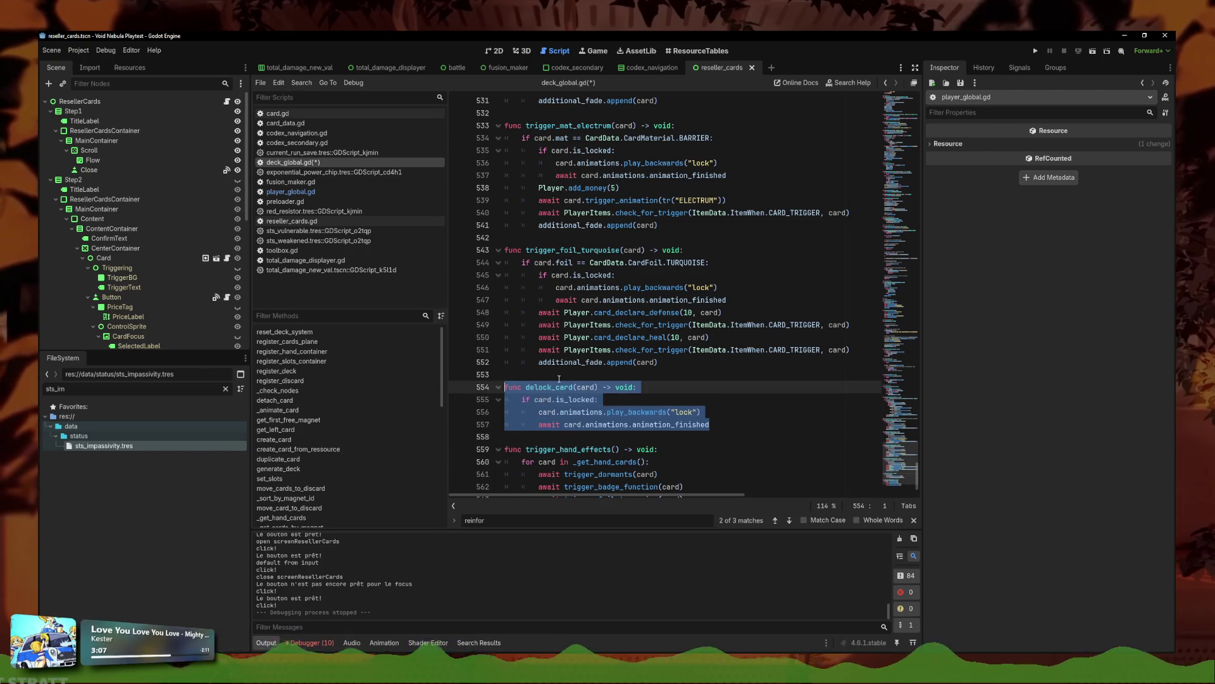
Step: Open player_global.gd and find the blank line after the OTHERS section
left_click(342, 193)
left_click(915, 313)
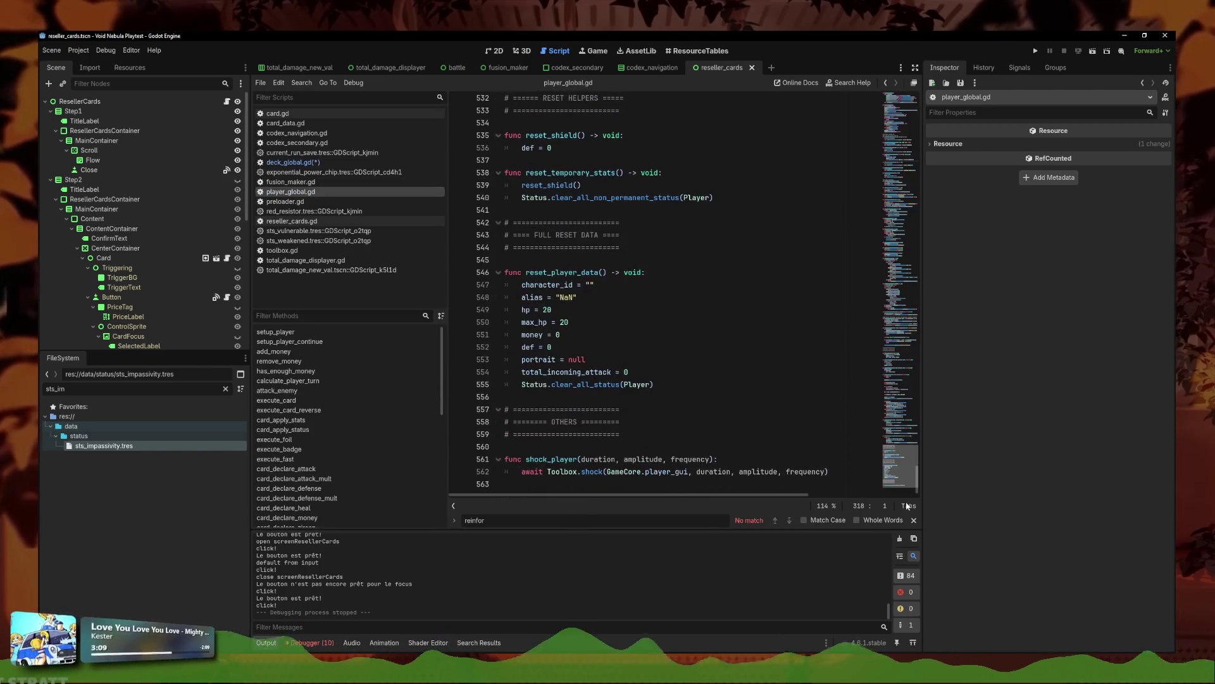
left_click(664, 434)
left_click(665, 409)
scroll(628, 321, "up", 3)
scroll(628, 321, "up", 20)
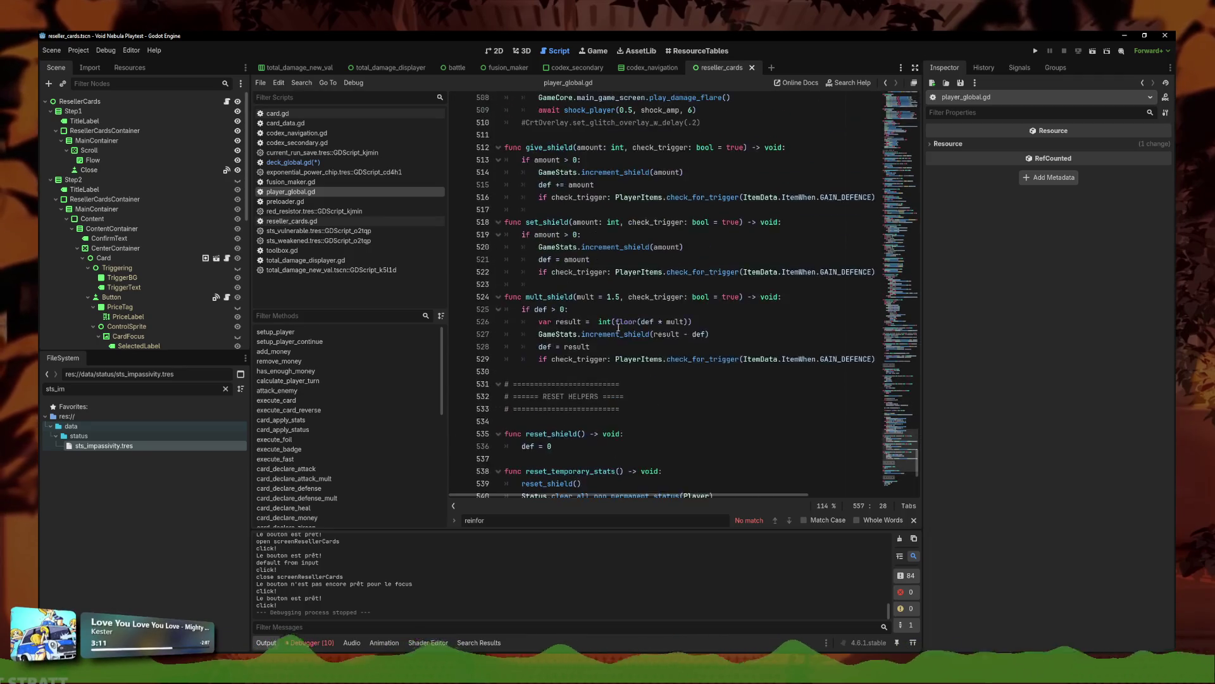
scroll(643, 263, "up", 20)
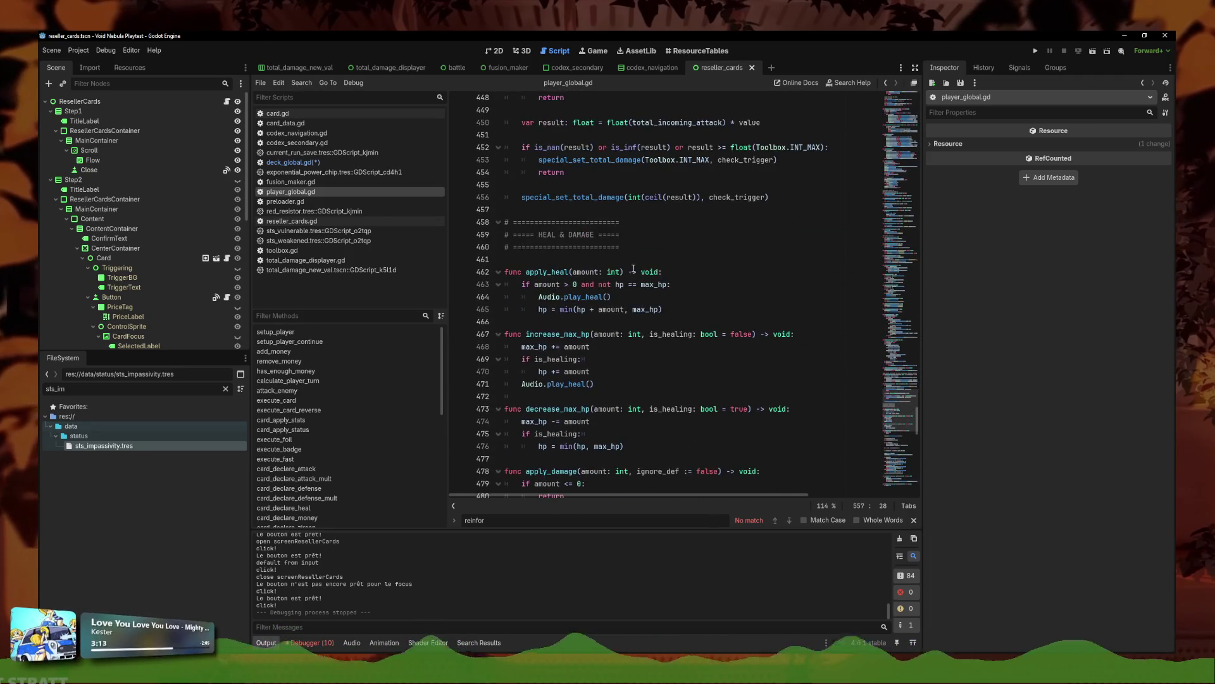
scroll(632, 293, "up", 20)
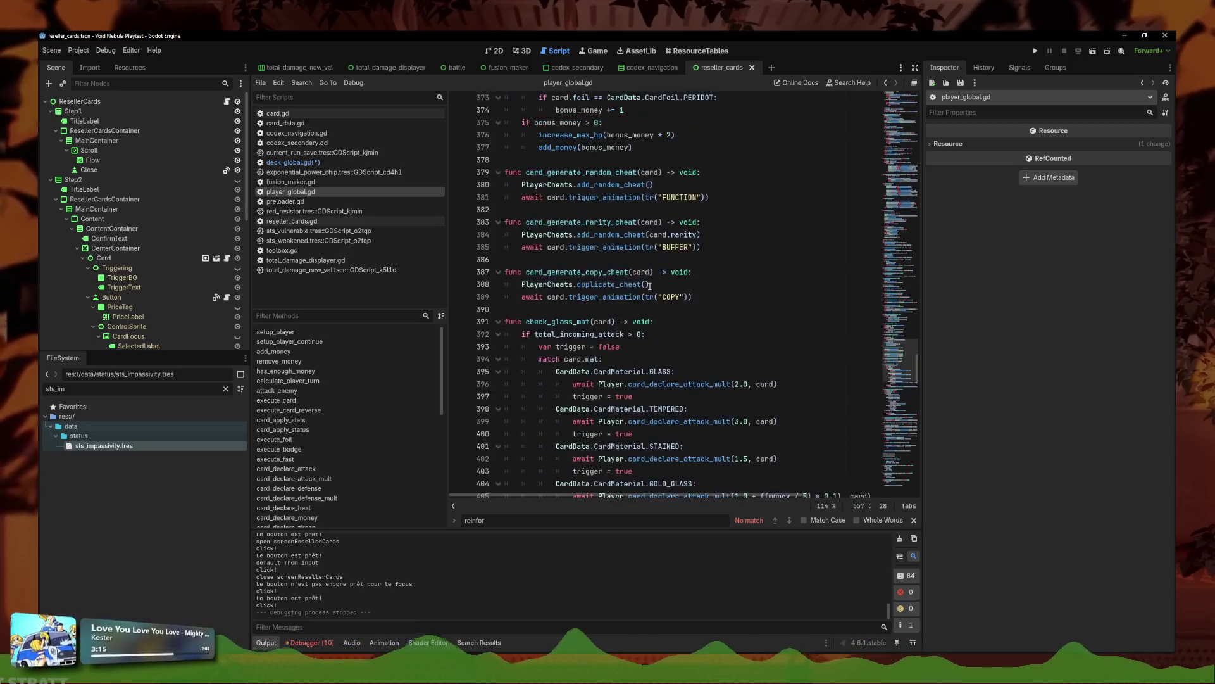
left_click_drag(918, 326, 918, 477)
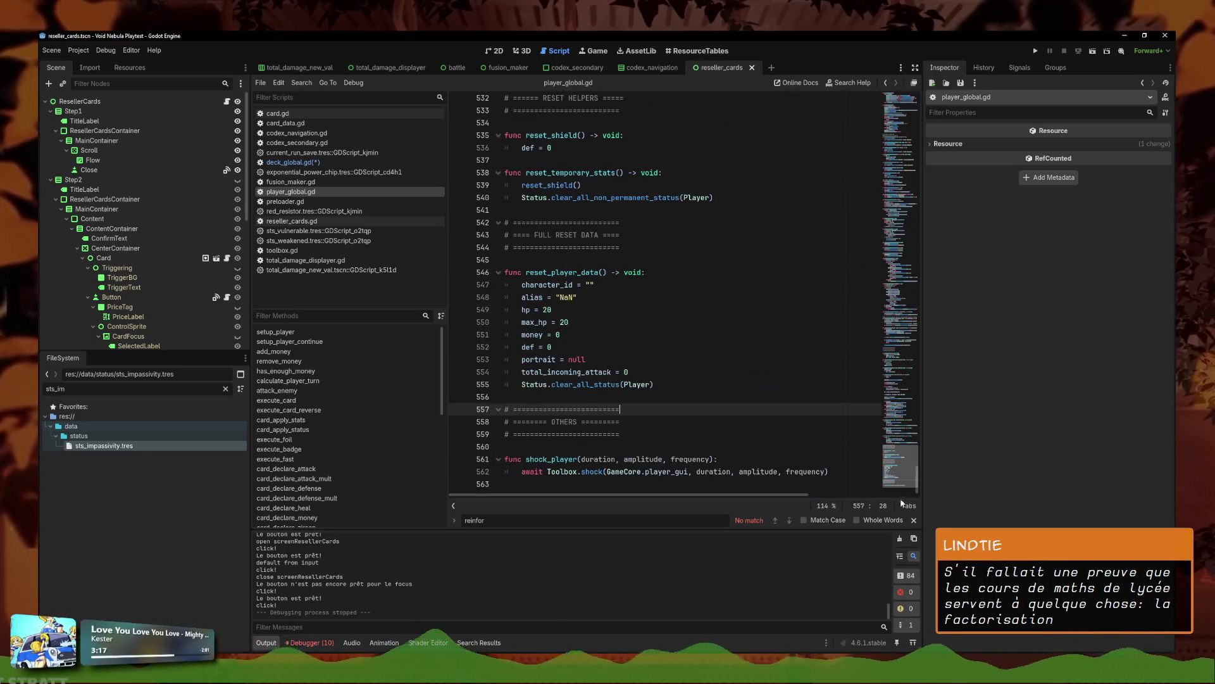
Step: Paste delock_card after OTHERS, save player_global.gd, and return to deck_global.gd
left_click(677, 443)
type("func delock_card(card) -> void: \tif card.is_locked: \t\tcard.animations.play_backwards(\"lock\") \t\tawait card.animations.animation_finished")
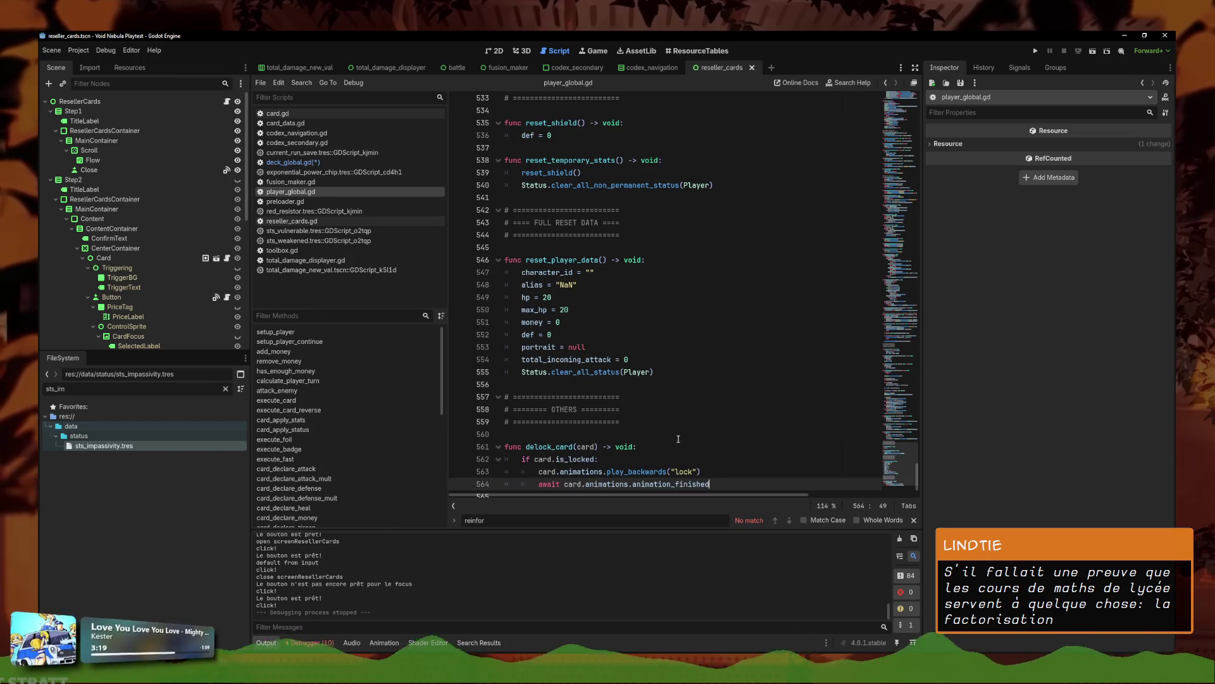
key("ctrl+s")
left_click(288, 163)
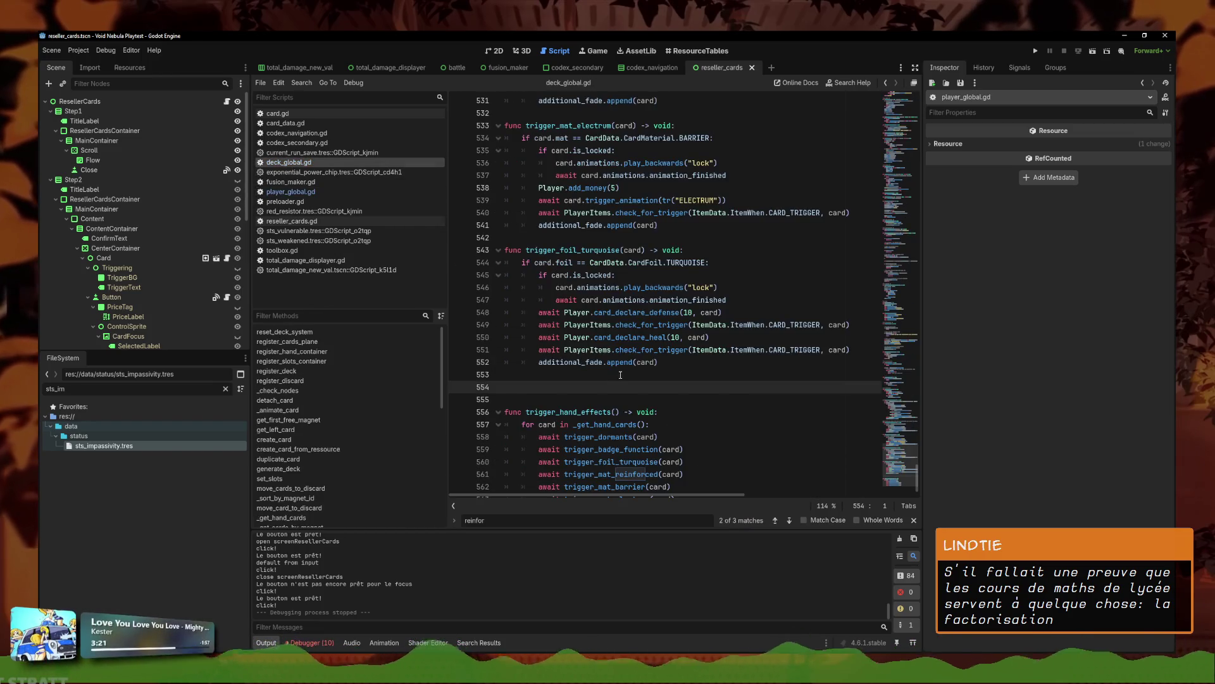
Step: Replace the turquoise is_locked block with await Player.delock_card(card) using autocomplete
mouse_move(726, 300)
left_mouse_down()
mouse_move(639, 299)
mouse_move(539, 275)
left_mouse_up()
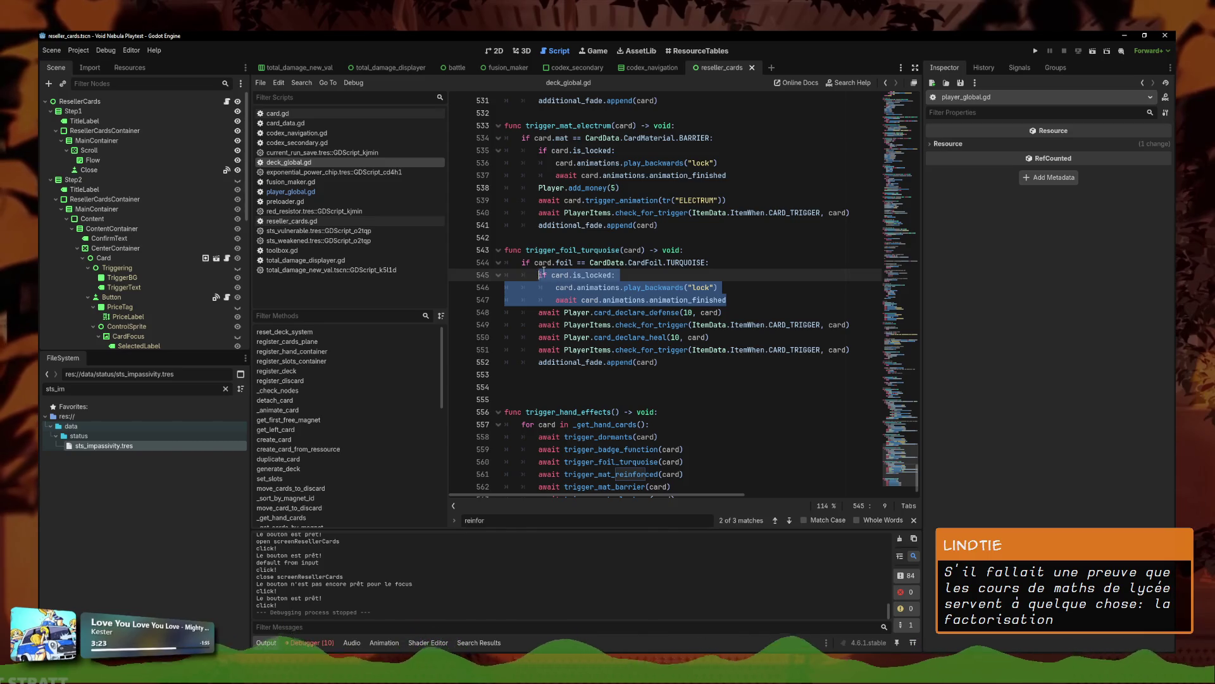
type("Player.del")
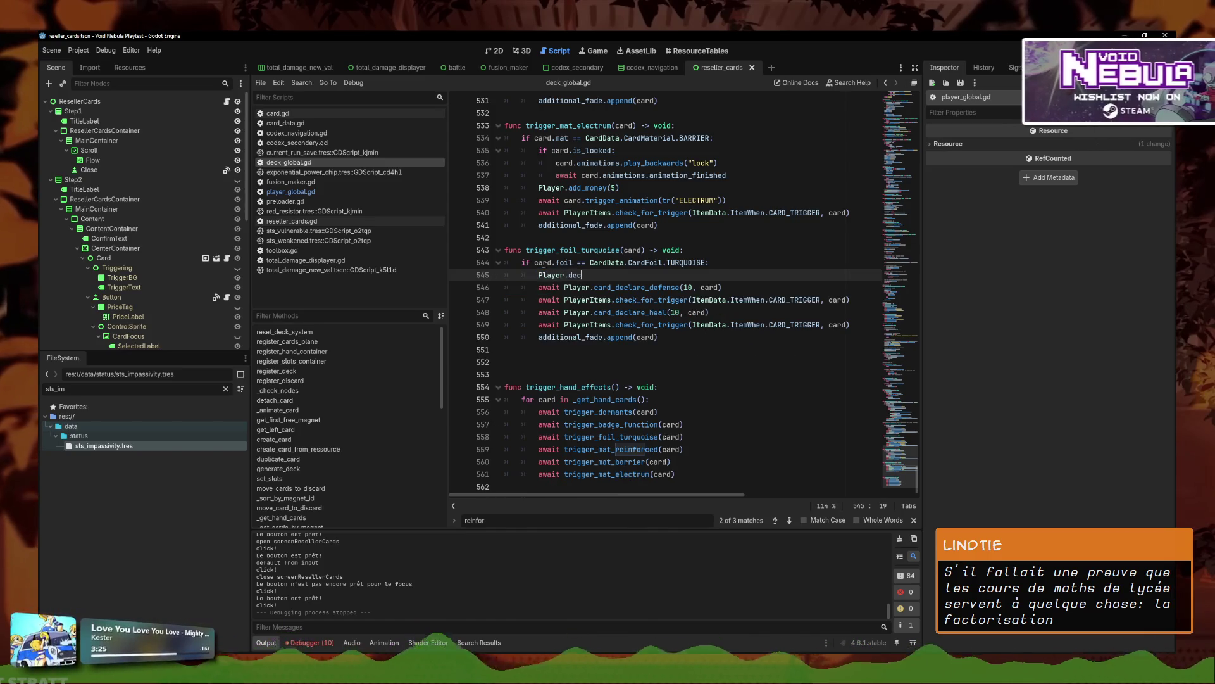
key("Return")
type("ck_card(card")
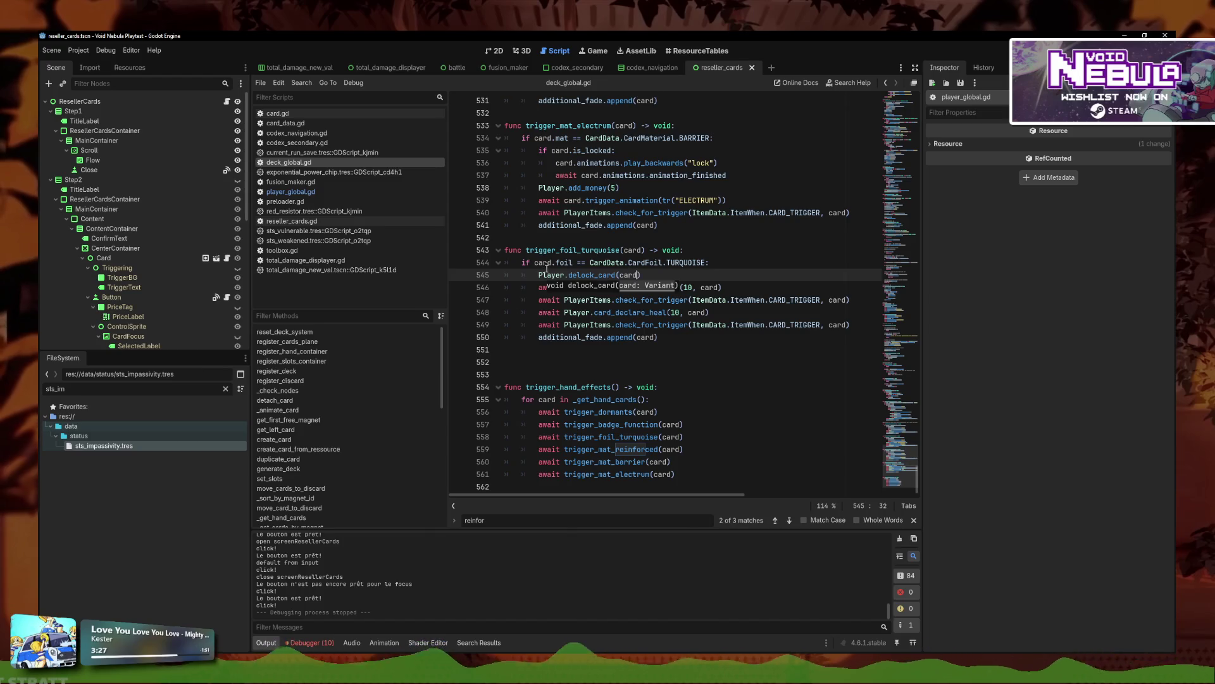
left_click(533, 275)
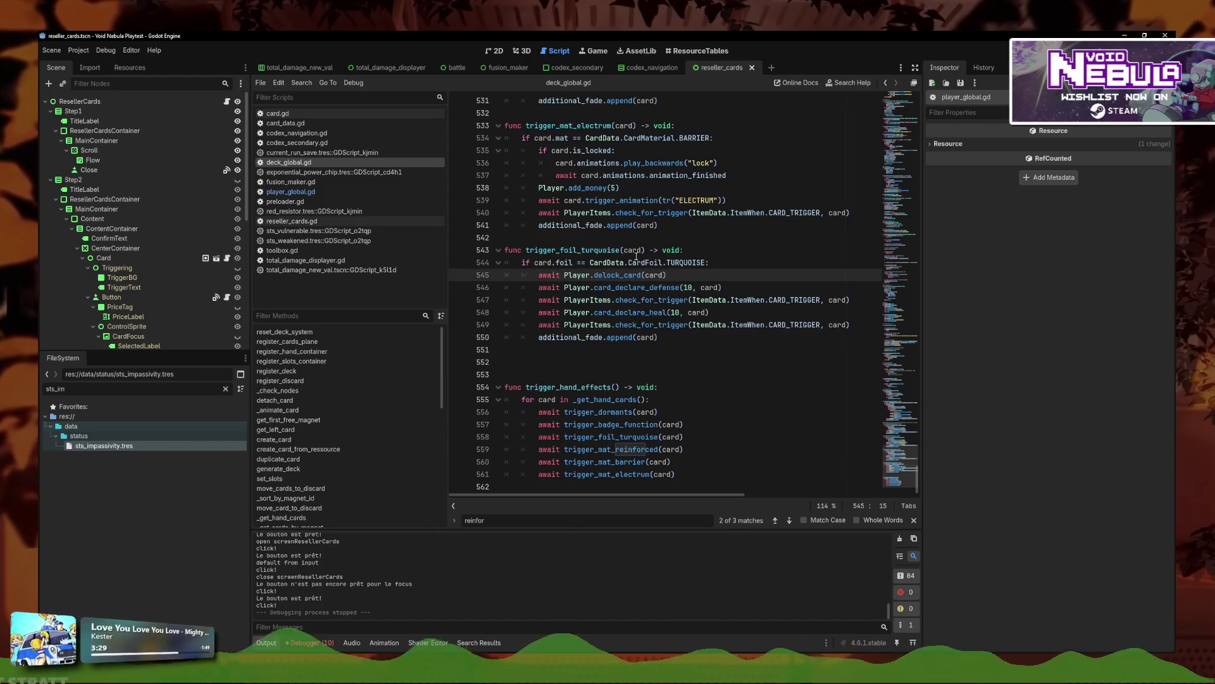
Step: Paste the delock_card call over the electrum and barrier is_locked blocks, removing leftover blank lines
scroll(633, 316, "up", 4)
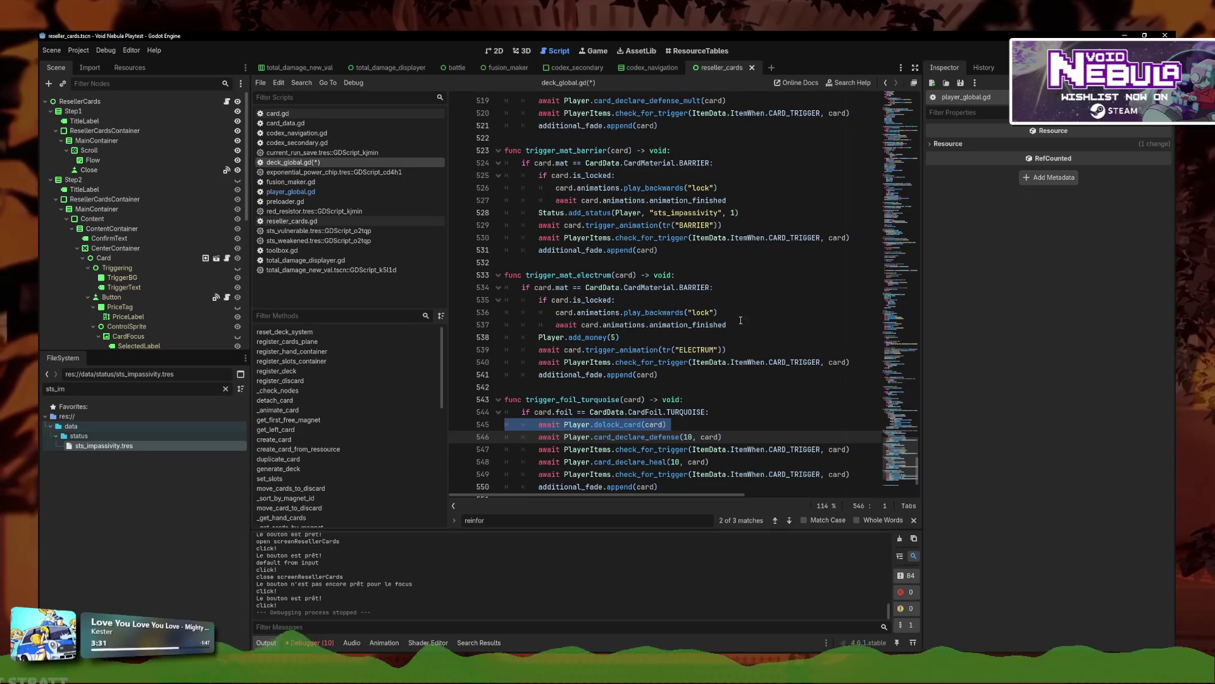
left_click_drag(727, 324, 514, 296)
type("await Player.delock_card(card)")
key("BackSpace")
scroll(605, 261, "up", 1)
left_click_drag(728, 238, 513, 213)
key("ctrl+v")
key("BackSpace")
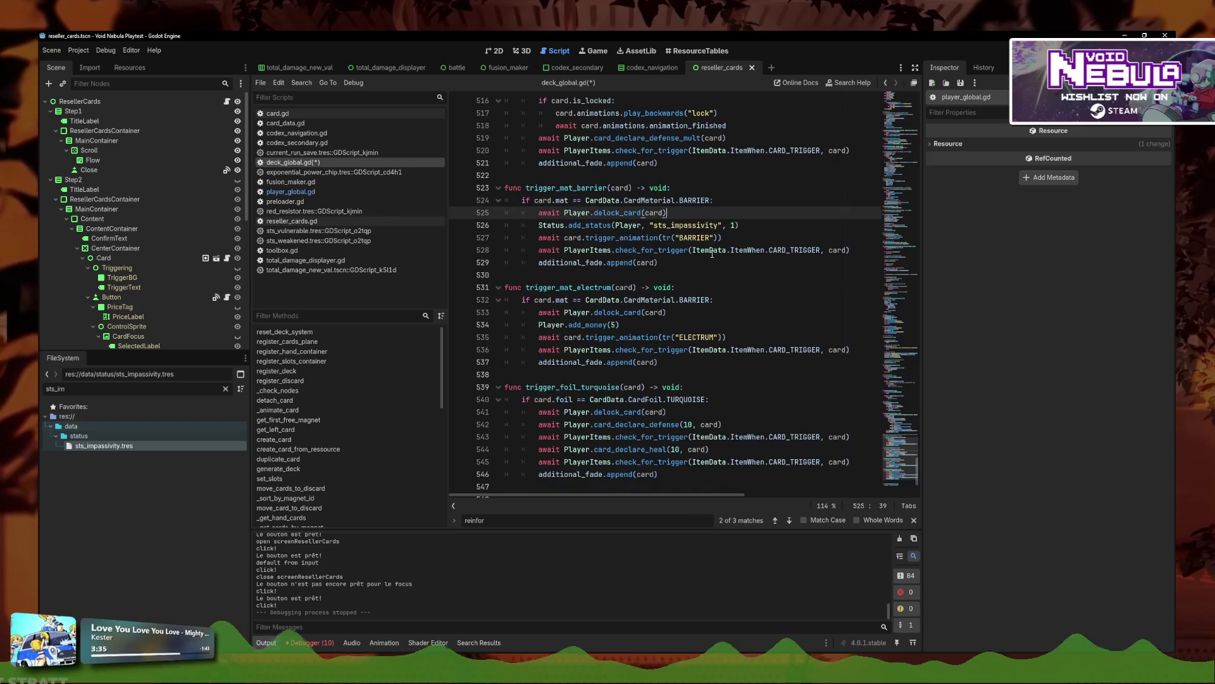
Step: Replace the reinforced is_locked block with the delock_card call and save deck_global.gd
scroll(665, 223, "up", 3)
left_click_drag(728, 238, 436, 218)
type("await Player.delock_card(card)")
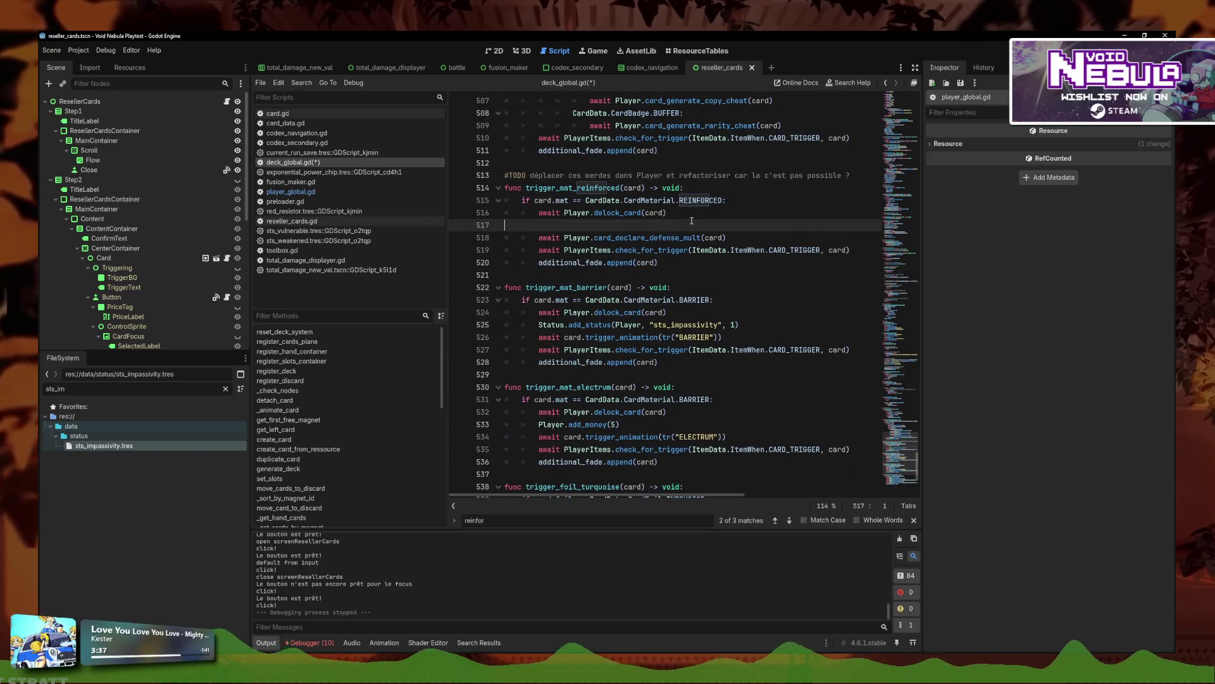
scroll(608, 236, "up", 6)
key("ctrl+s")
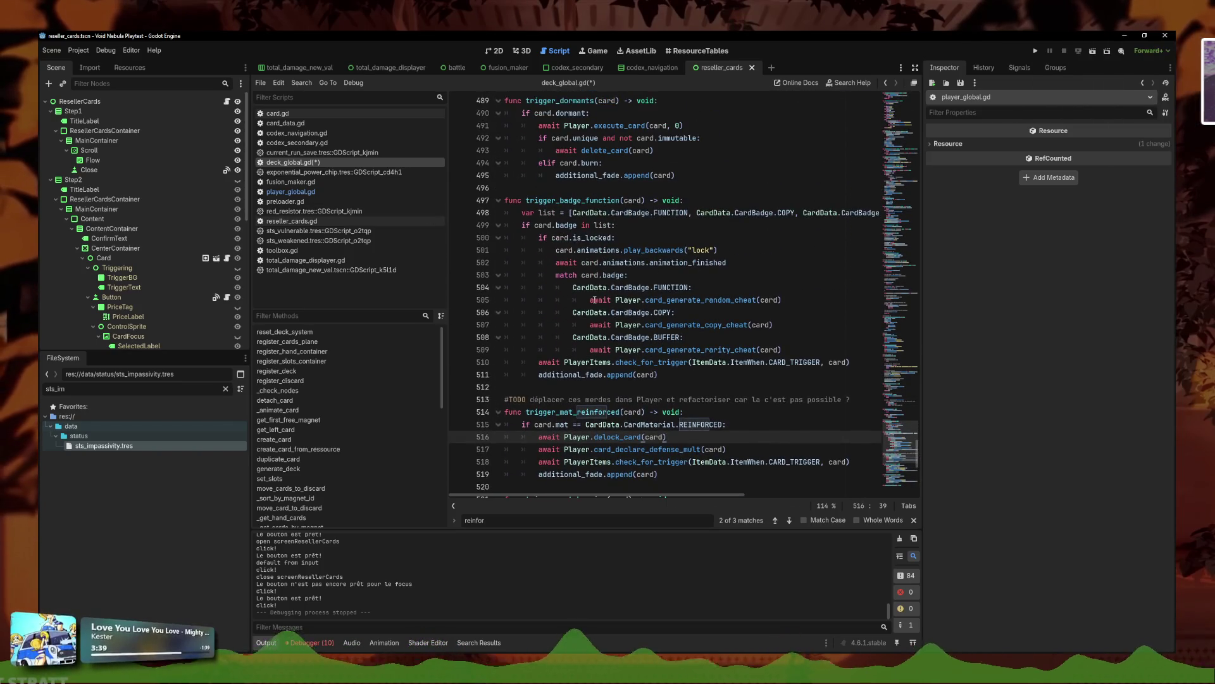
scroll(598, 228, "up", 2)
scroll(593, 224, "down", 9)
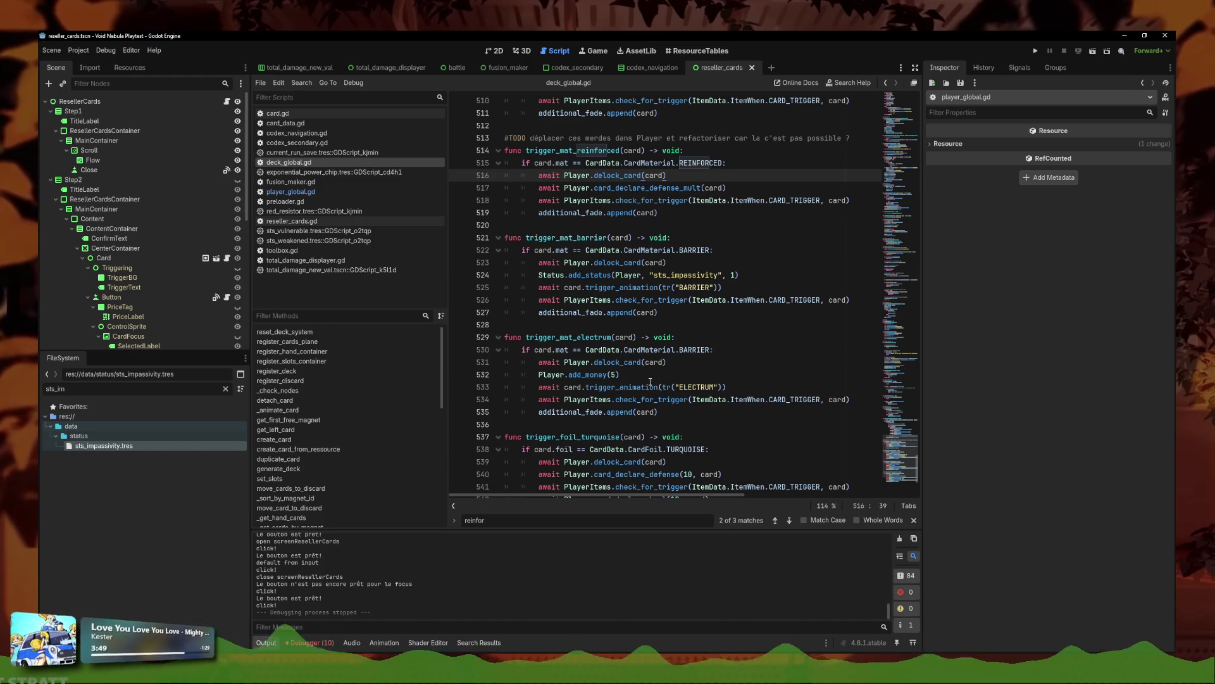
left_click(692, 324)
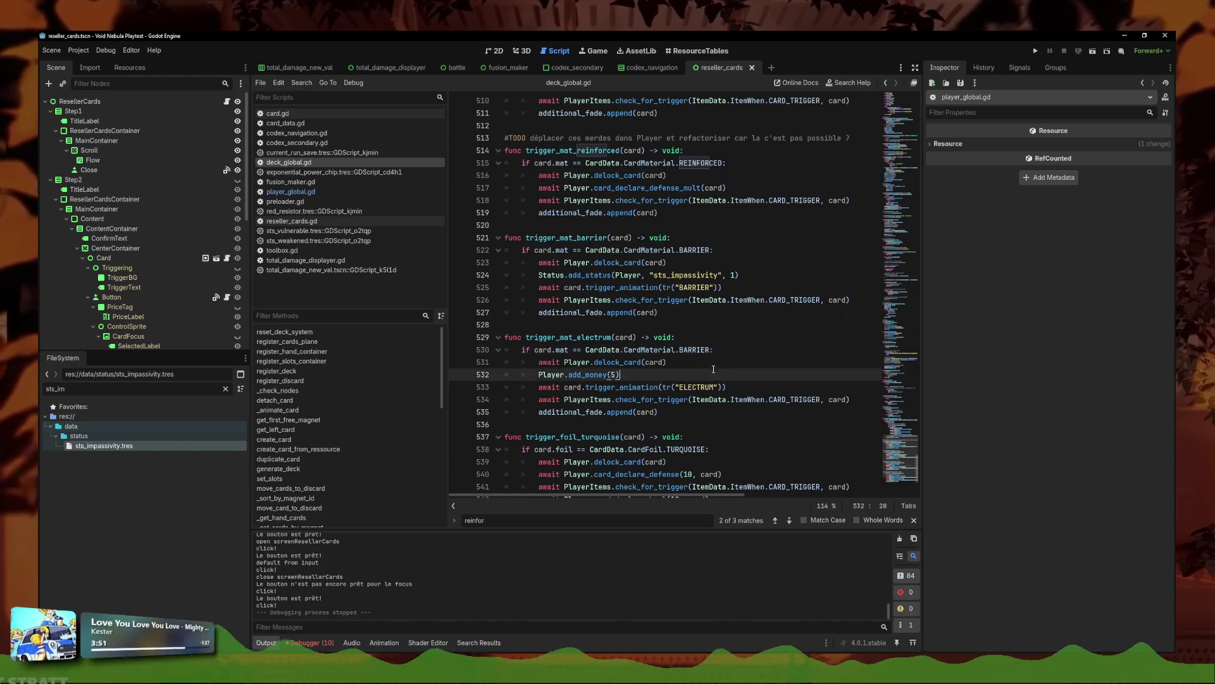
left_click(740, 387)
triple_click(740, 387)
left_click(759, 403)
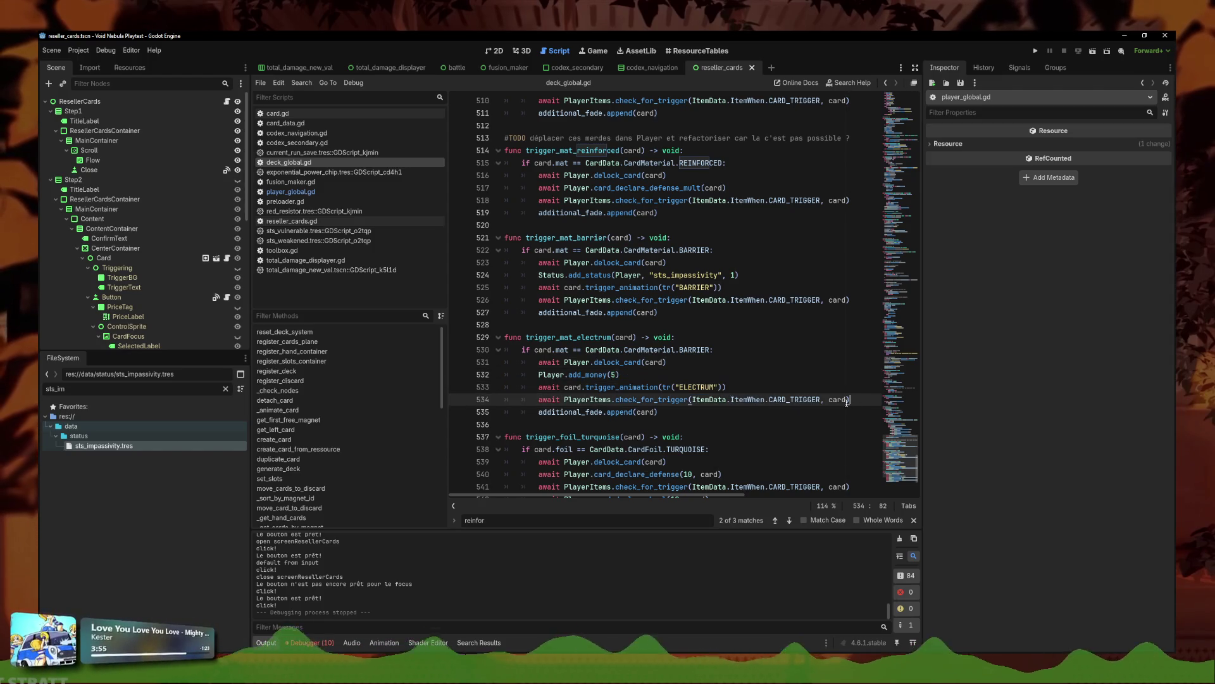
left_click(785, 390)
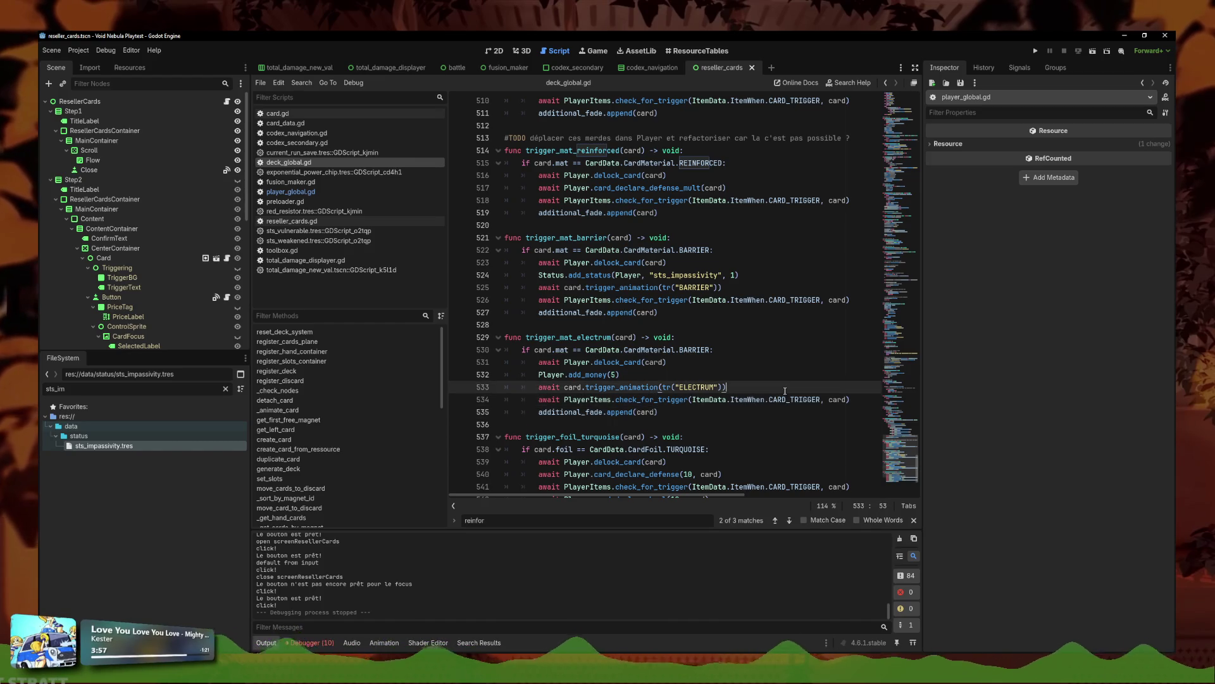
left_click(816, 300)
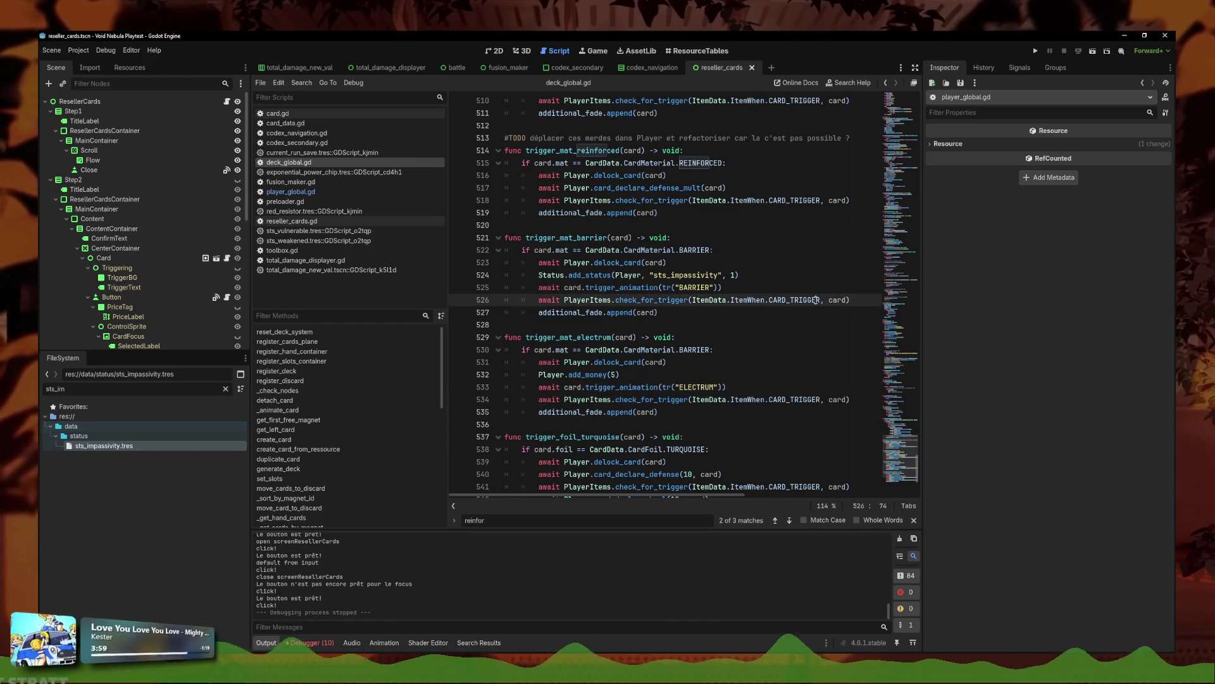
triple_click(775, 296)
left_click(683, 300)
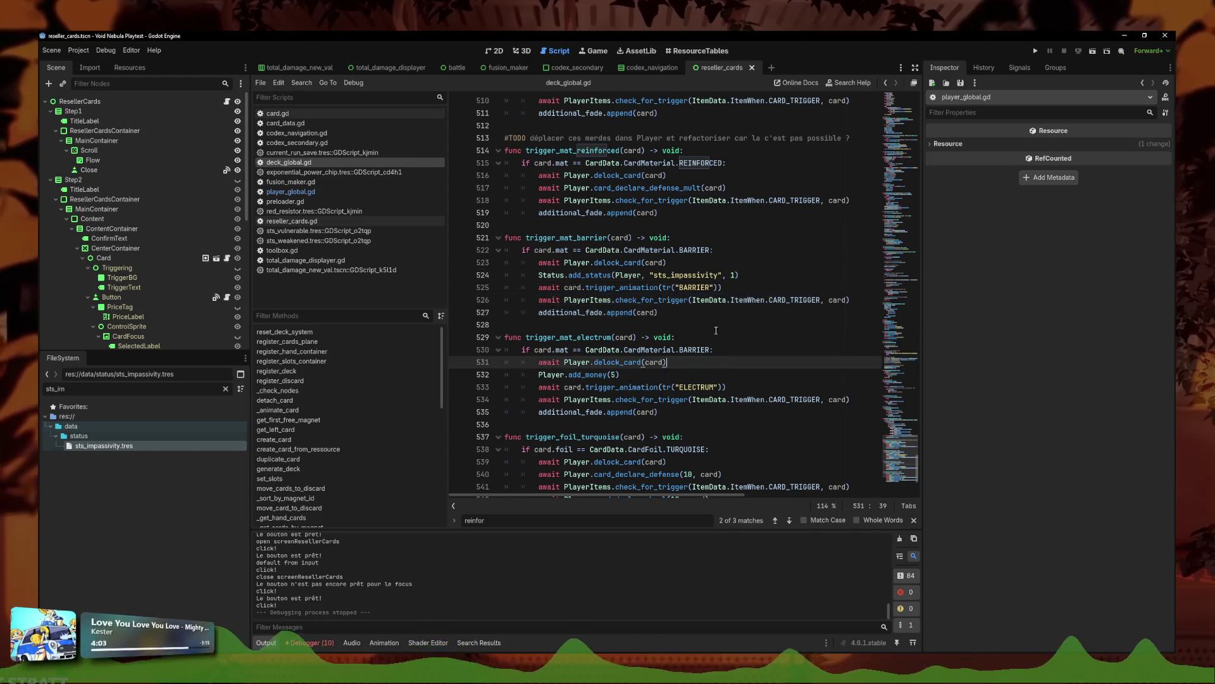
left_click(758, 313)
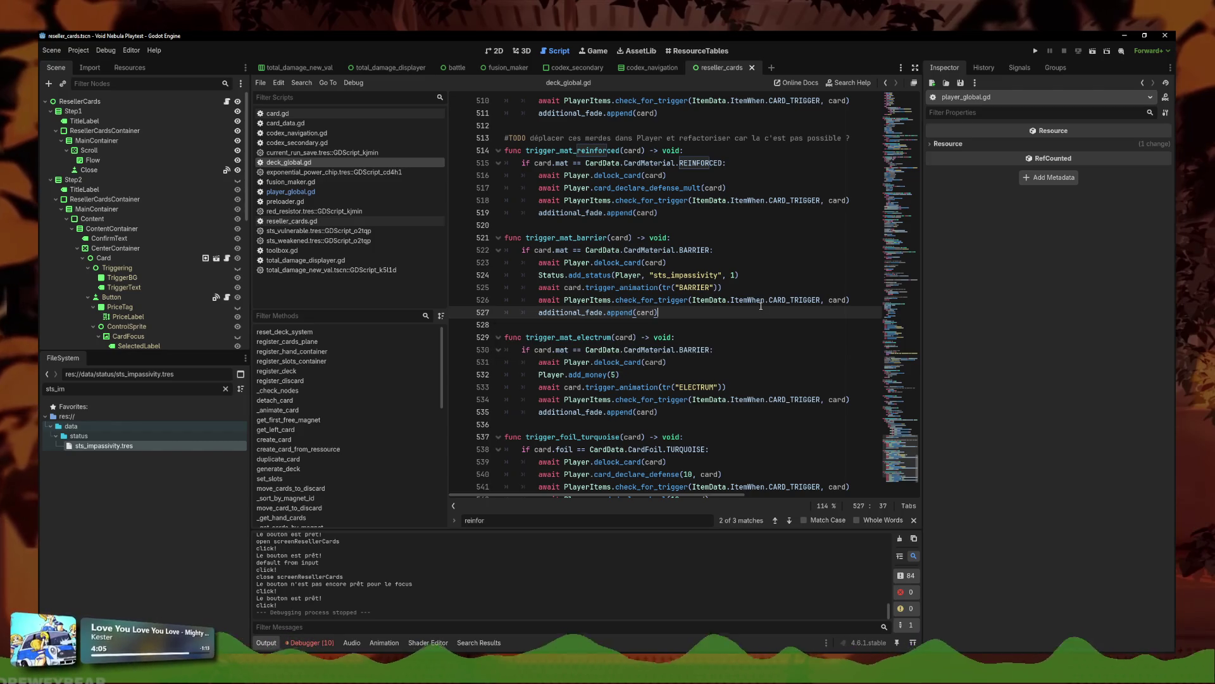
mouse_move(660, 412)
left_mouse_down()
mouse_move(512, 390)
mouse_move(475, 398)
left_mouse_up()
left_click(701, 424)
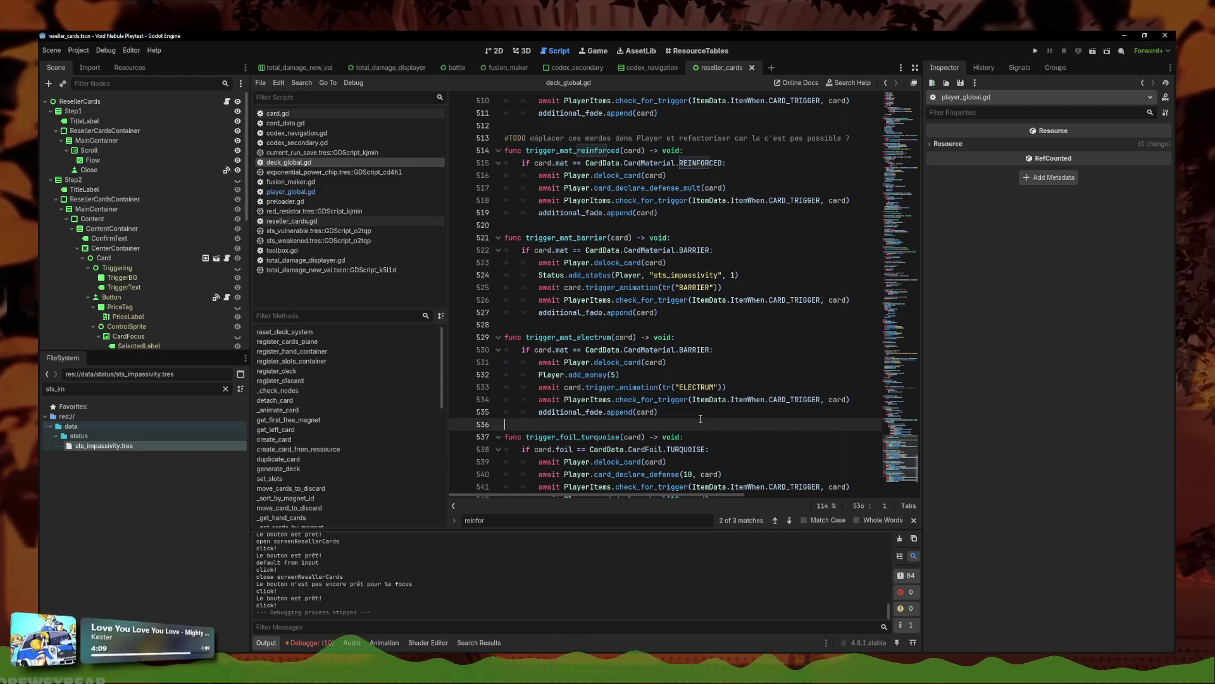
mouse_move(703, 412)
left_mouse_down()
mouse_move(469, 389)
mouse_move(456, 398)
left_mouse_up()
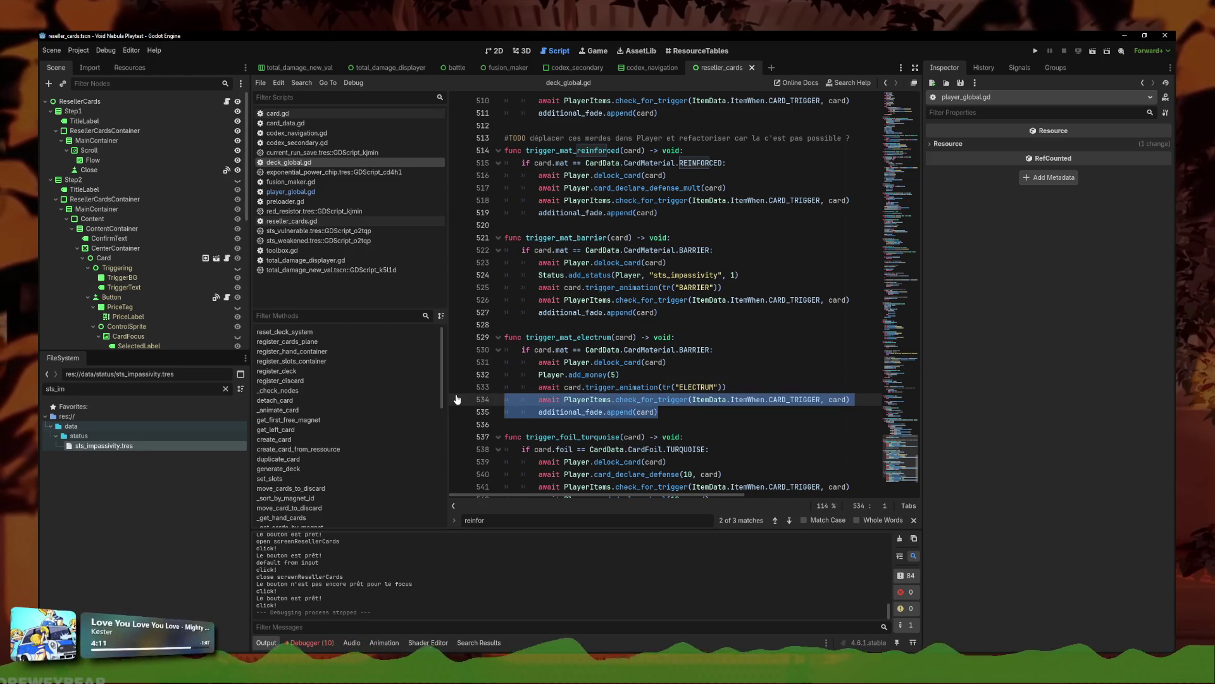
left_click(676, 415)
left_click_drag(676, 415, 469, 397)
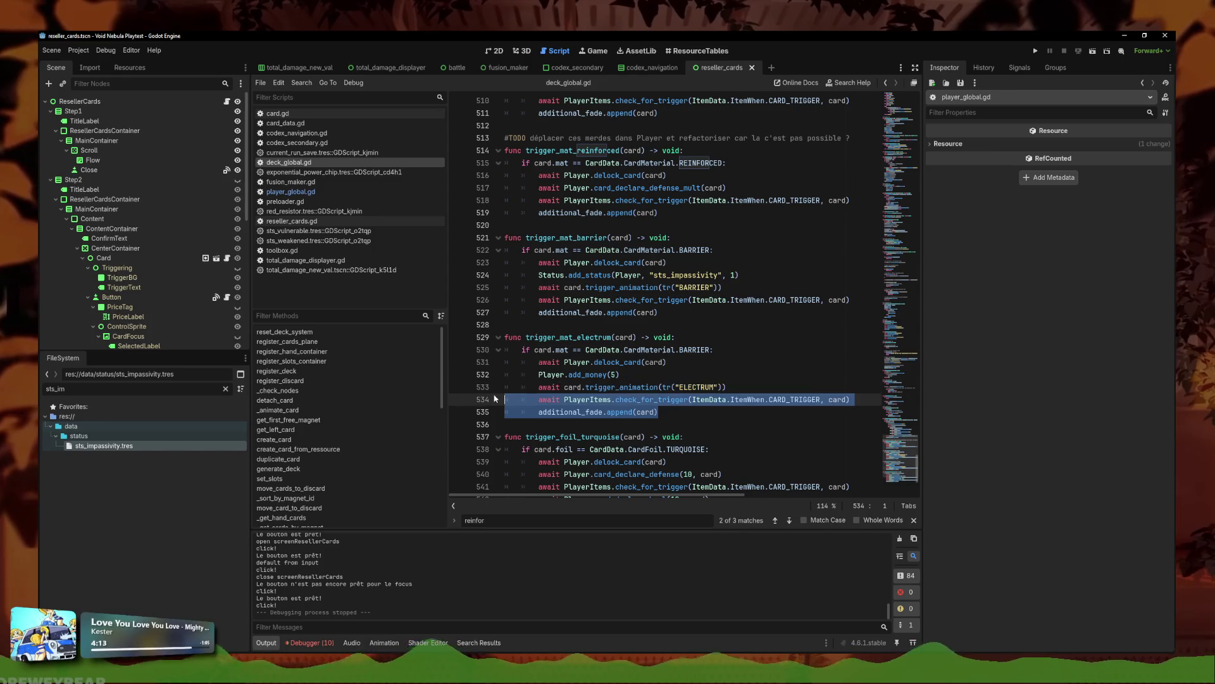
left_click(711, 412)
scroll(653, 308, "up", 7)
left_click(625, 399)
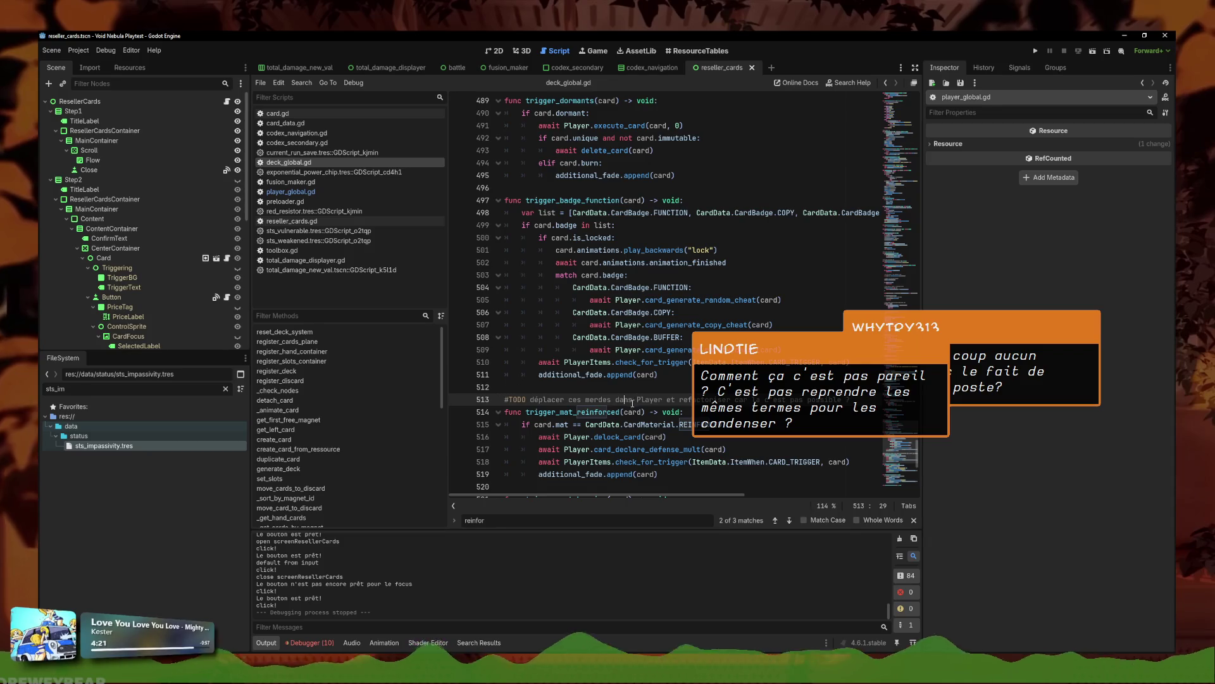
Step: Add a blank line after the TODO comment in deck_global.gd
key("Return")
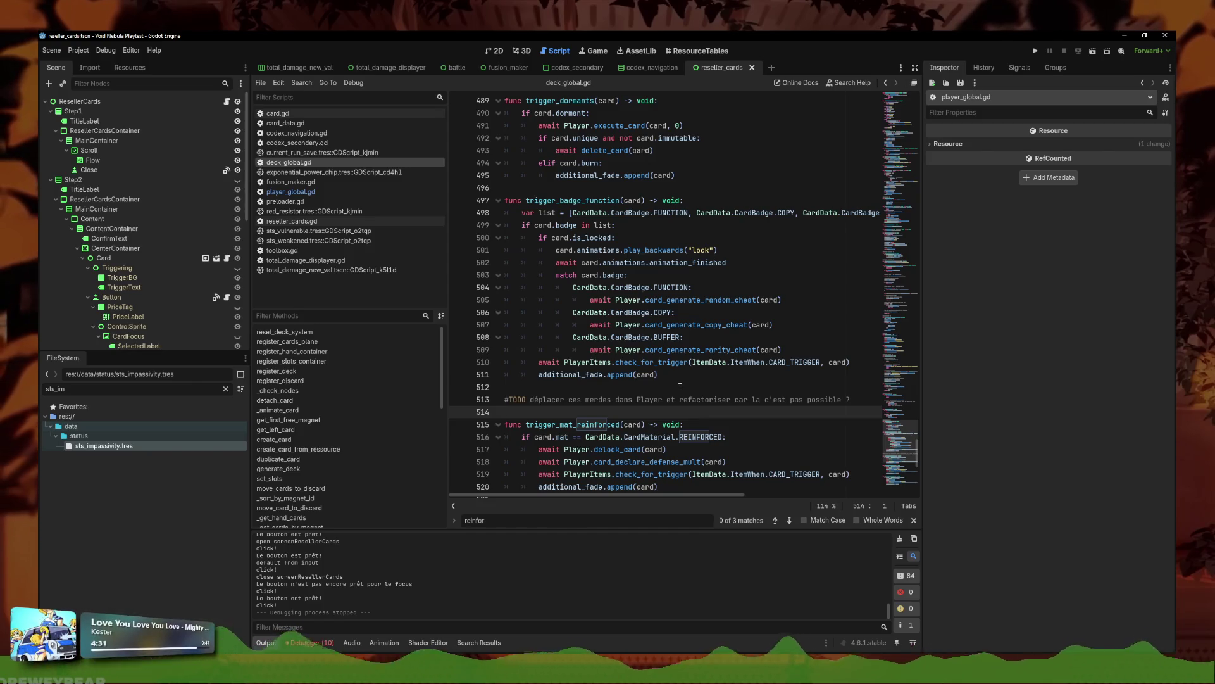
left_click(794, 403)
left_click(796, 412)
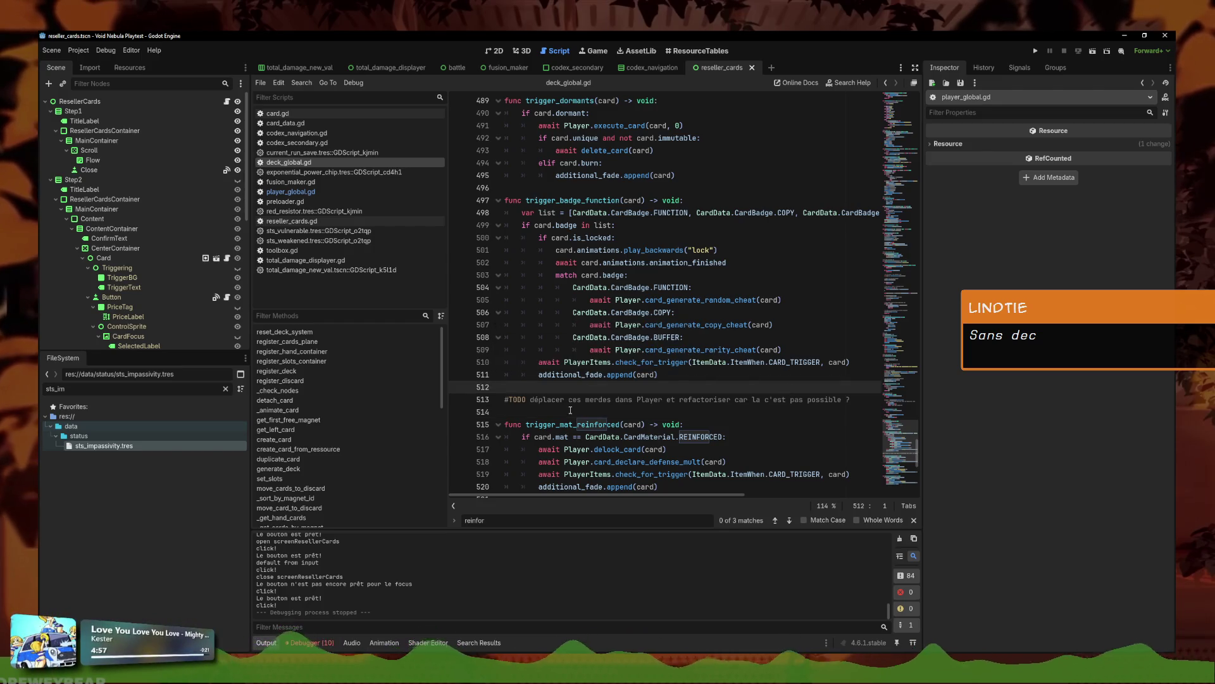
scroll(642, 362, "down", 4)
scroll(642, 362, "down", 8)
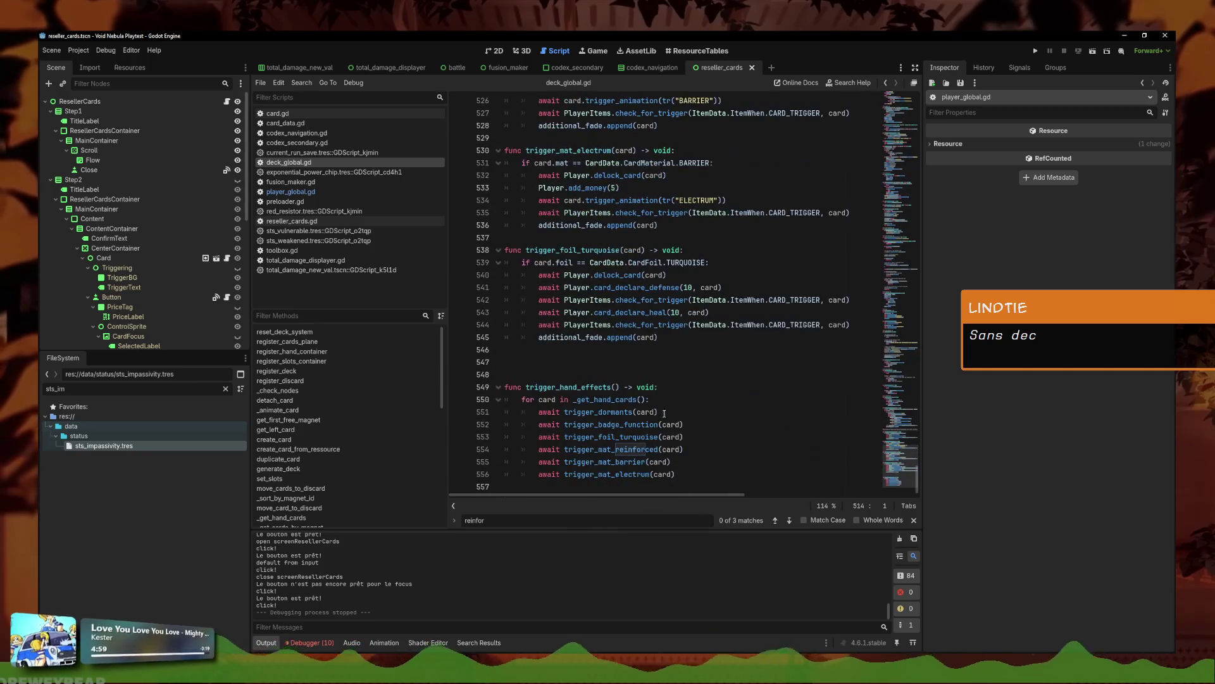
Step: Save deck_global.gd and jump to trigger_mat_electrum's delock_card line
left_click(701, 473)
key("ctrl+s")
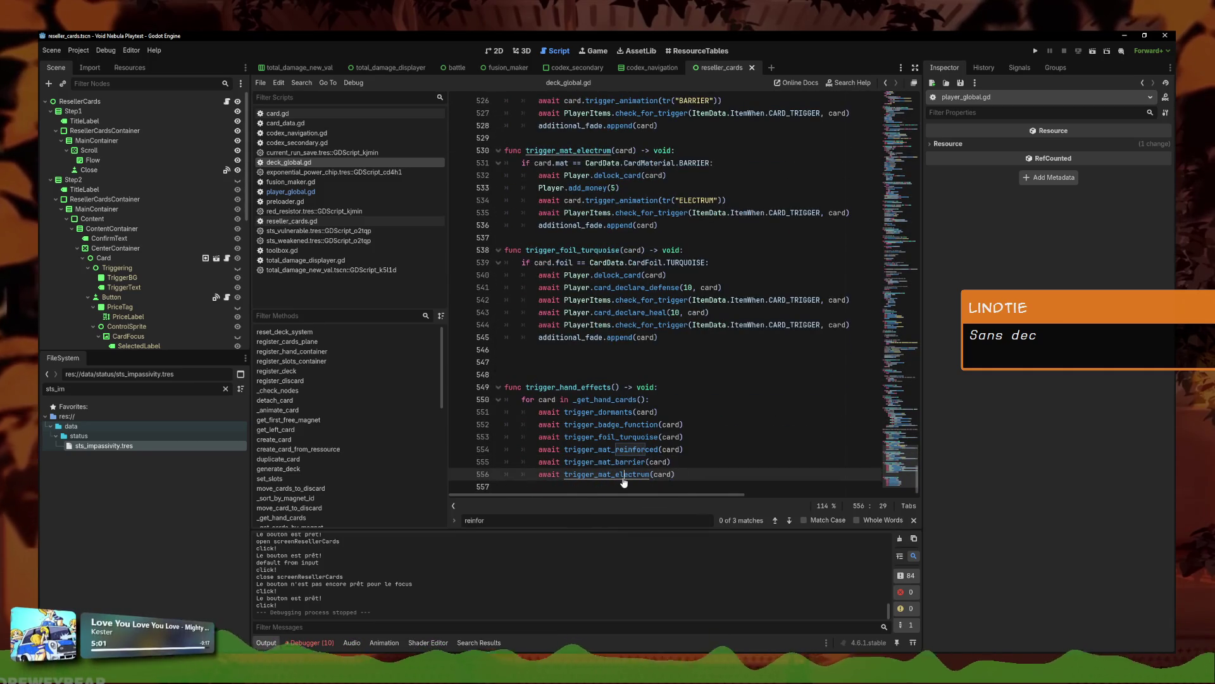
left_click(606, 474, "ctrl")
left_click(747, 313)
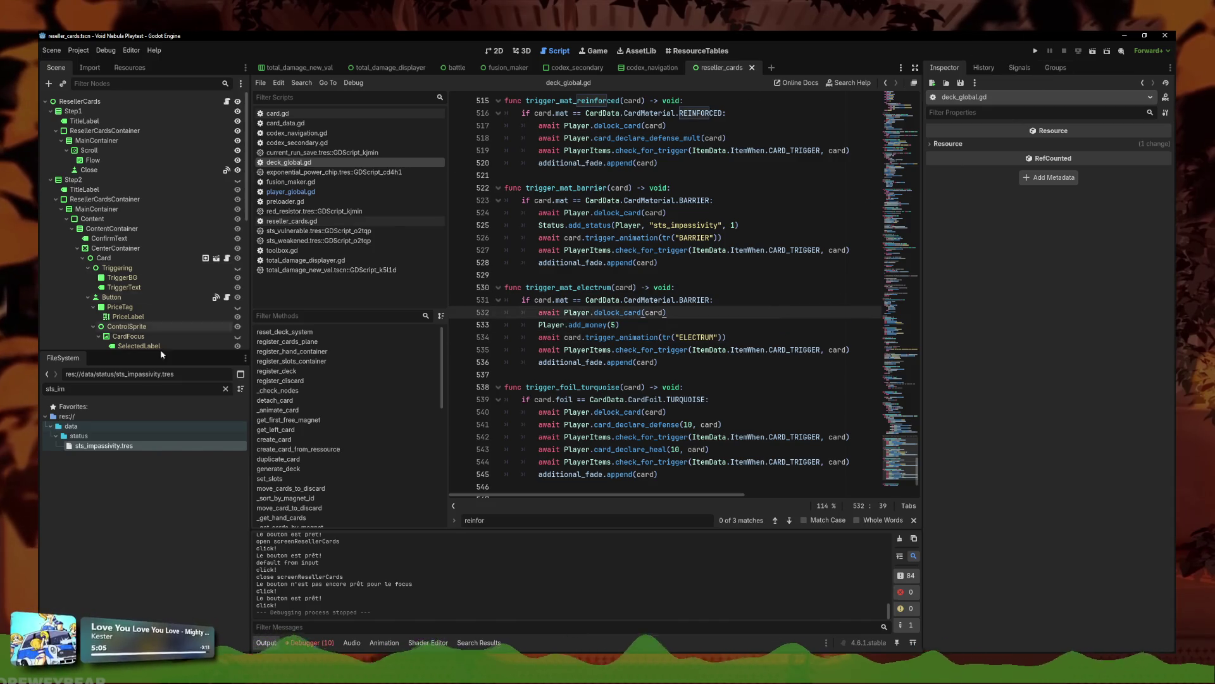
Step: Filter the FileSystem for 'faceless' and open faceless.tres
left_click(55, 389)
type("faceless")
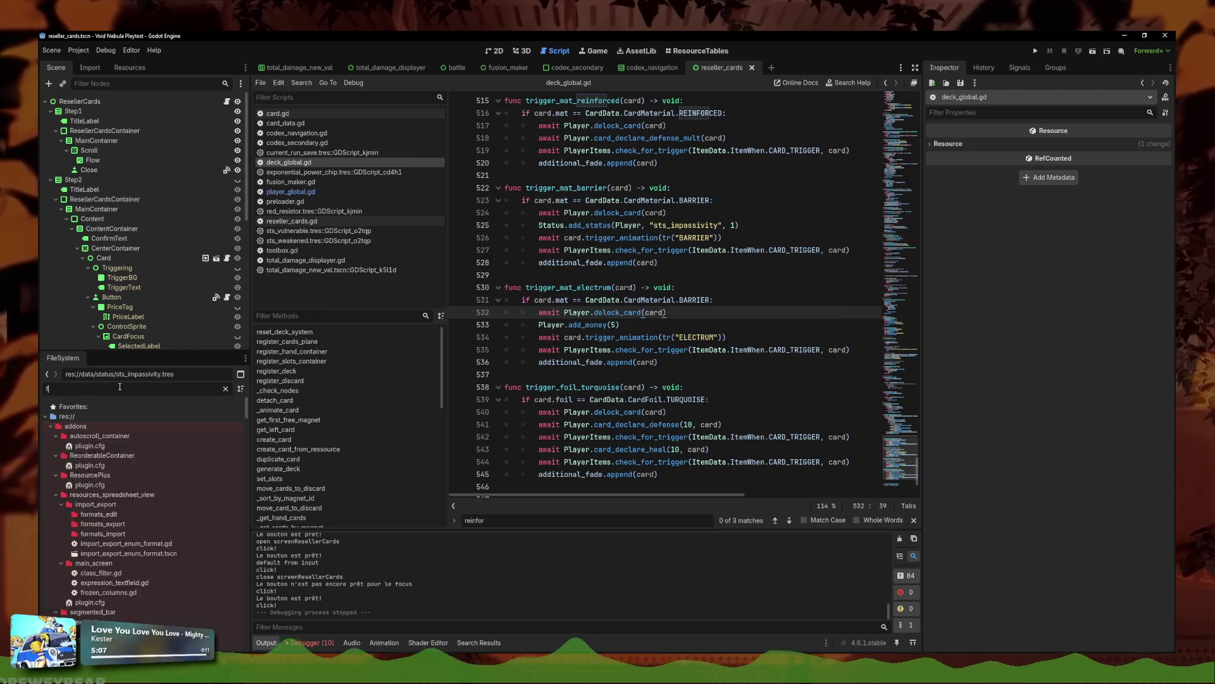
left_click(93, 475)
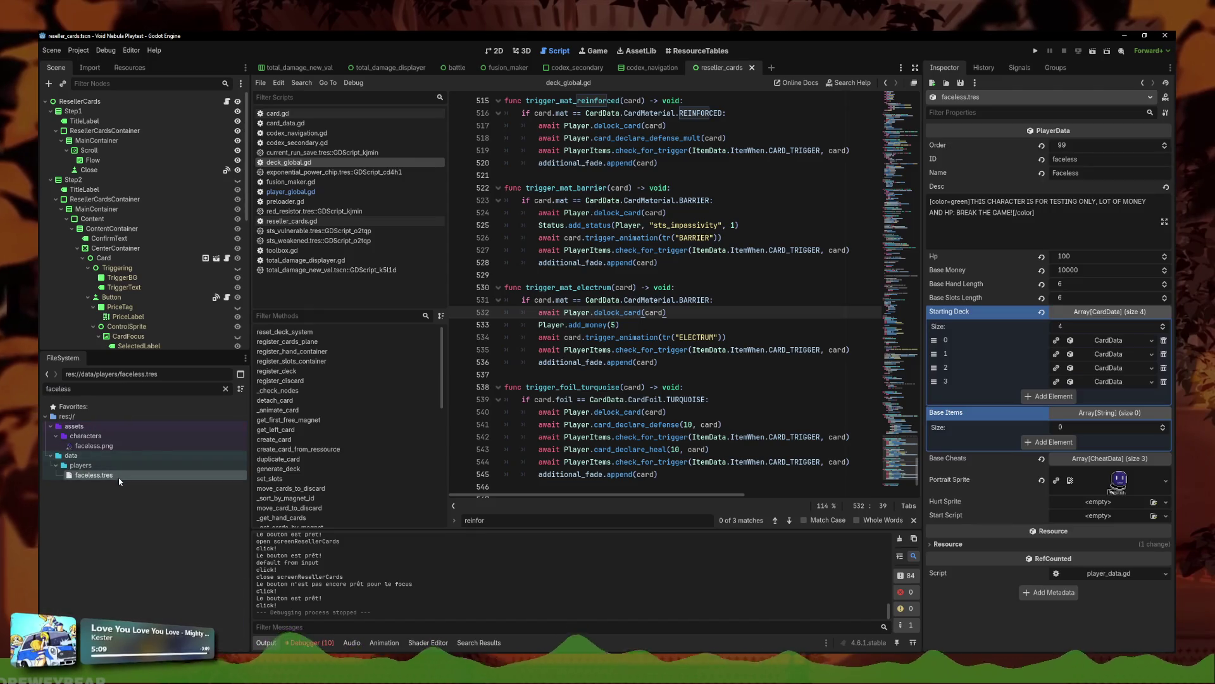
Step: Set Starting Deck element 3's material to Barrier, save, and run the project
left_click(1113, 381)
scroll(1098, 443, "down", 5)
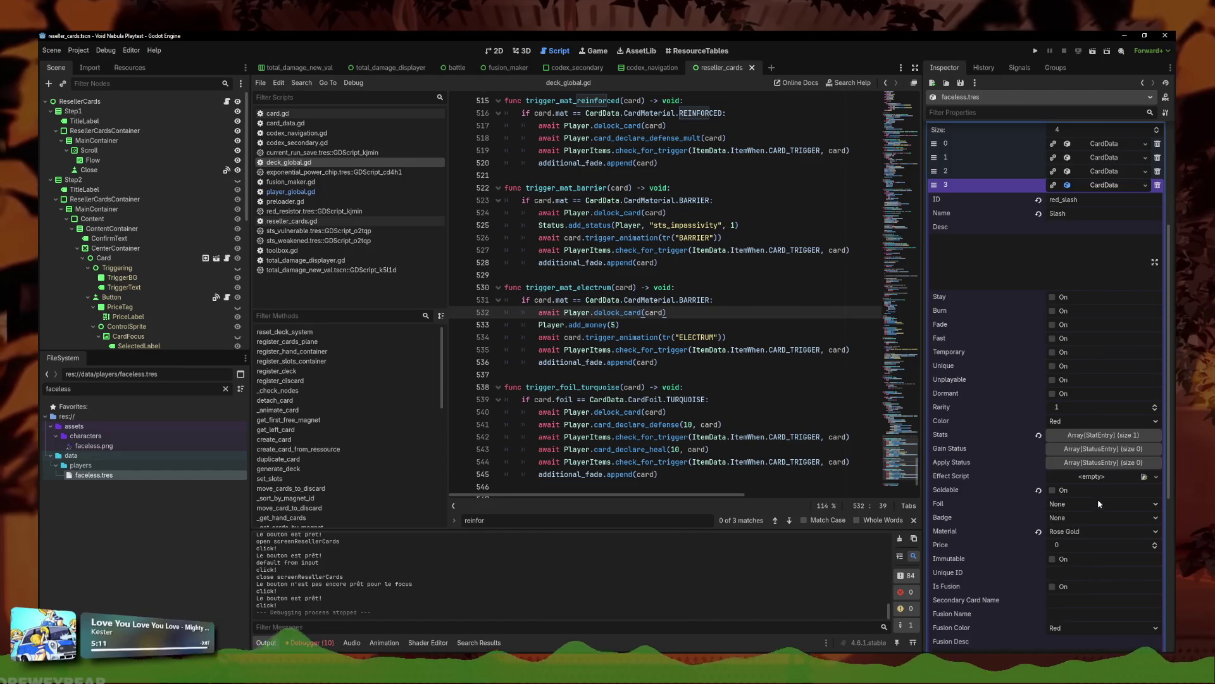
left_click(1082, 531)
left_click(1079, 644)
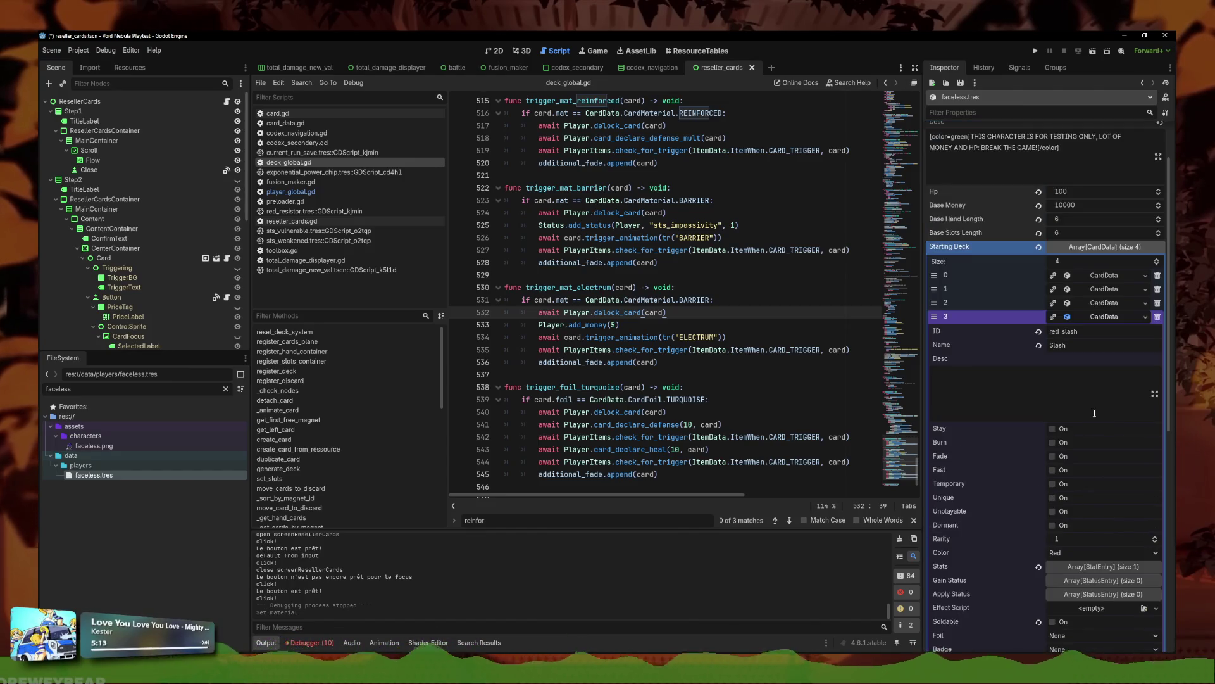
left_click(1076, 387)
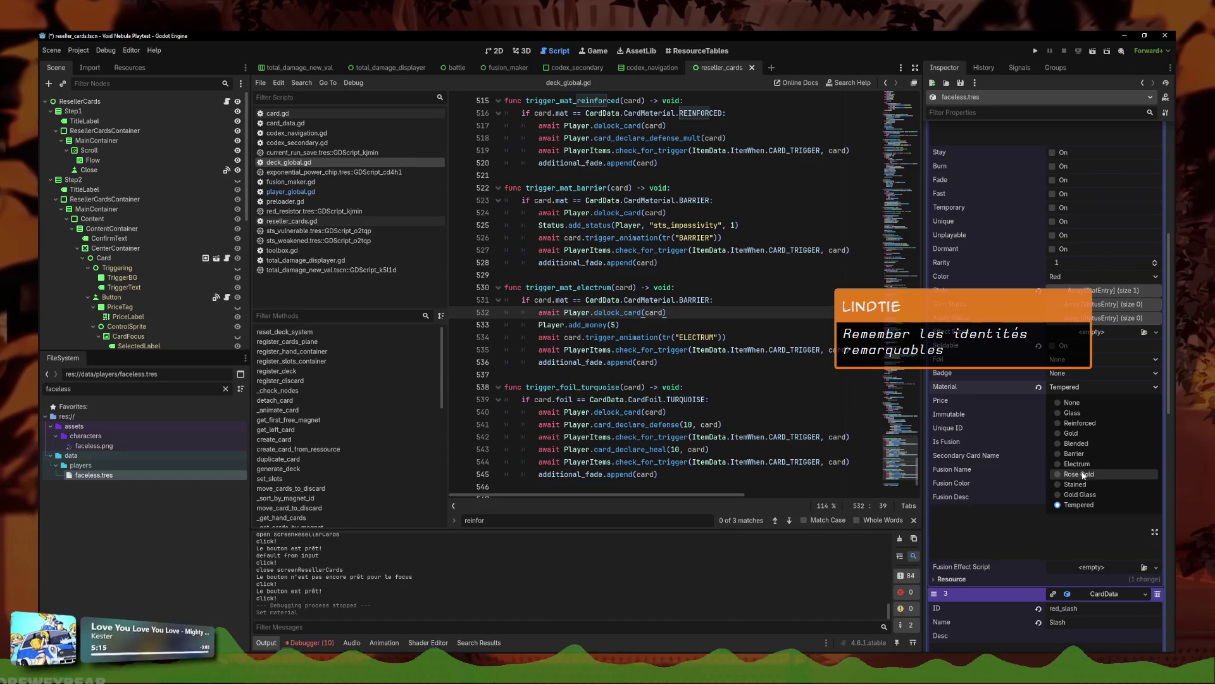
left_click(1074, 453)
key("ctrl+s")
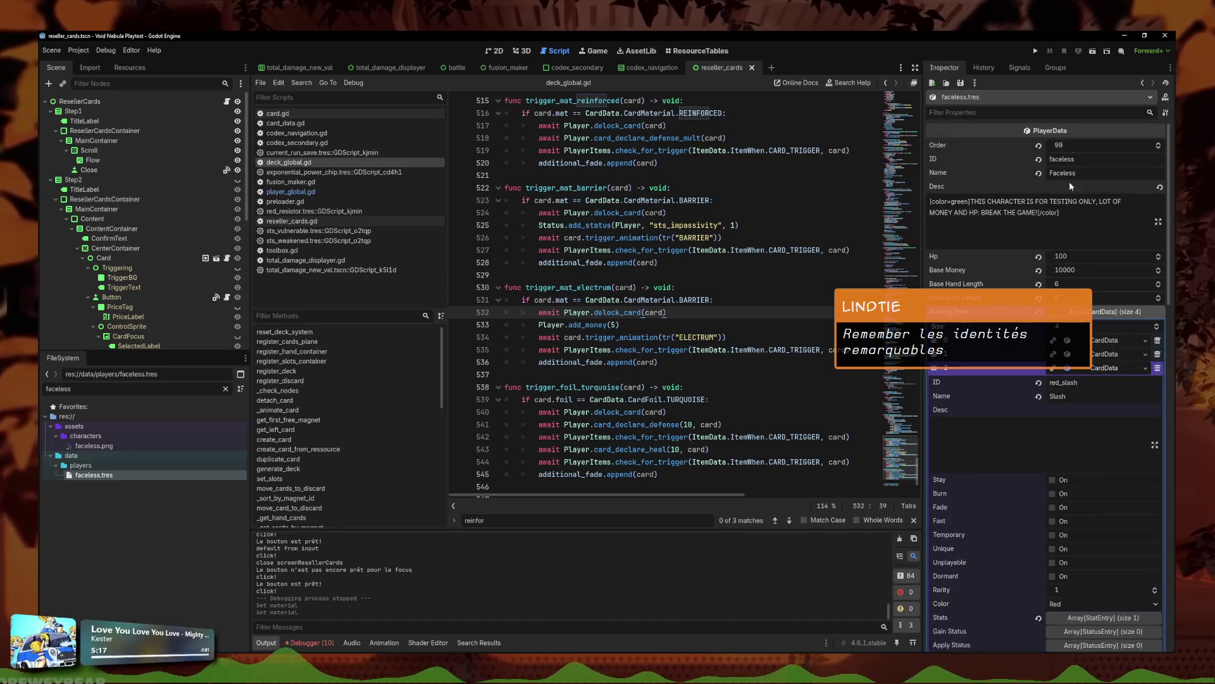
left_click(1035, 52)
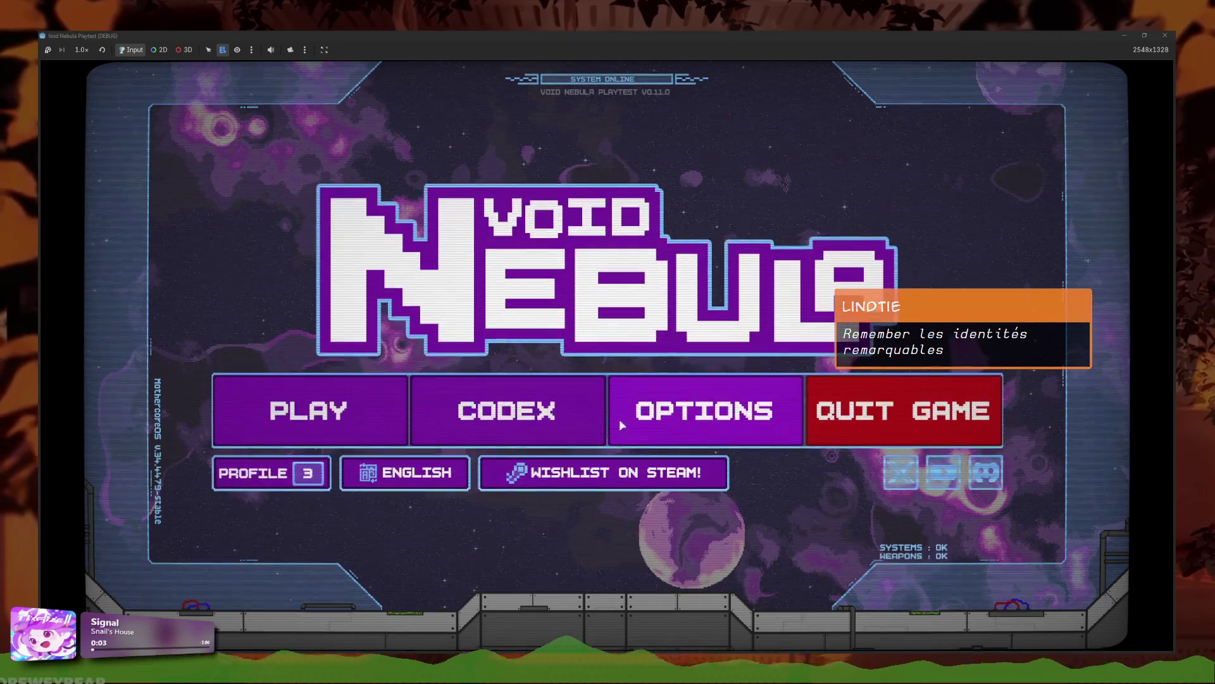
Step: Start a new run as Faceless from the title screen
left_click(380, 410)
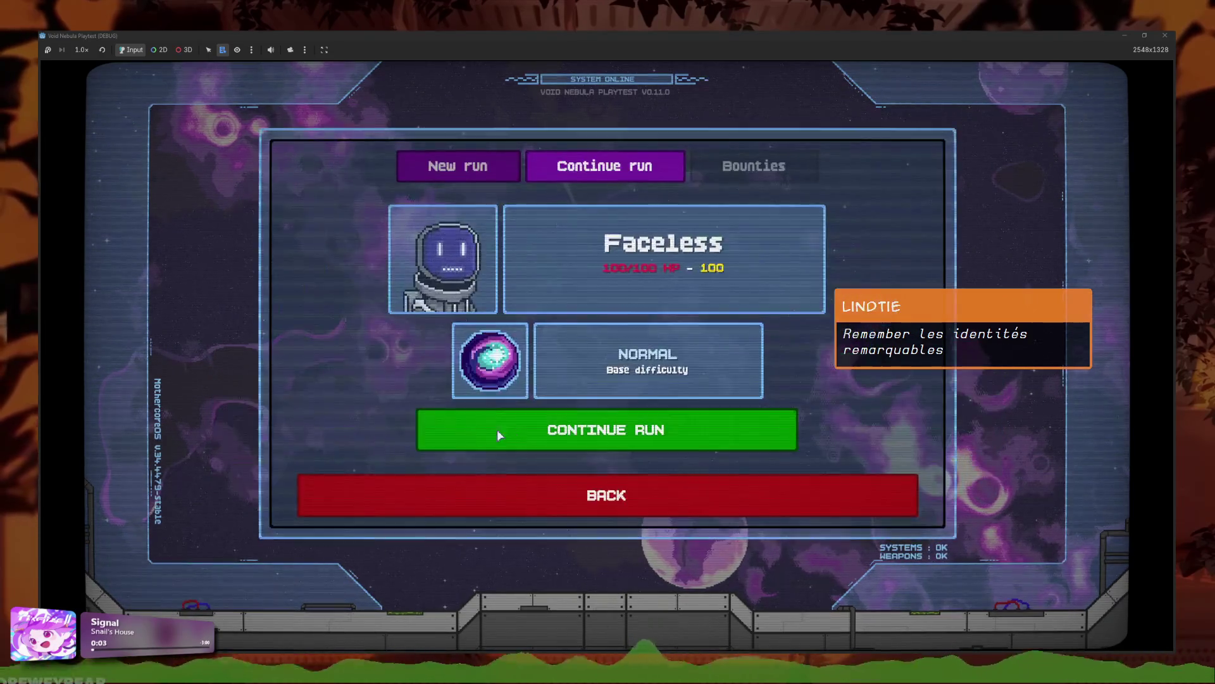
left_click(457, 166)
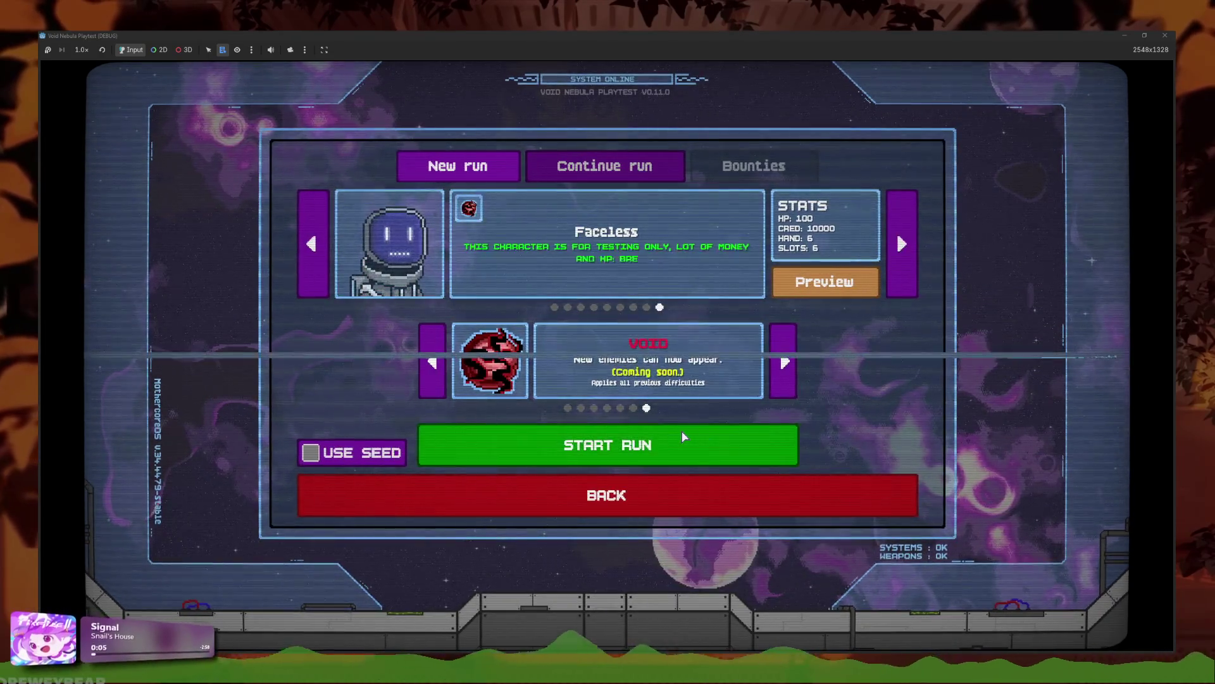
left_click(684, 436)
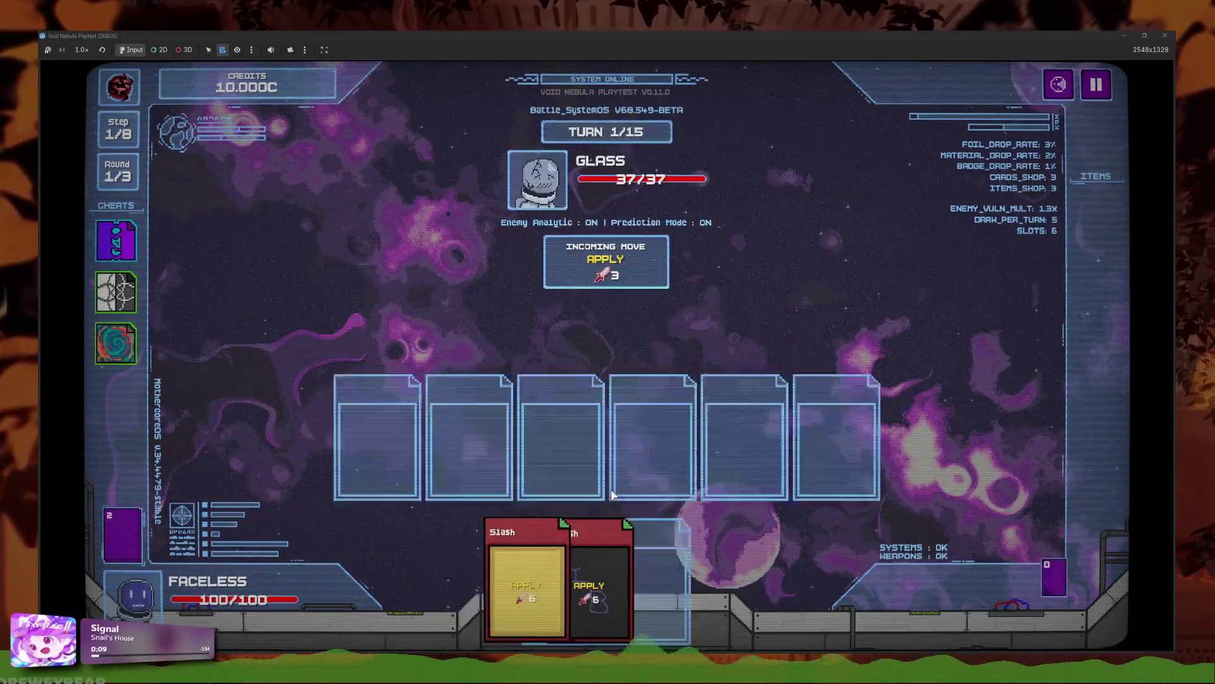
Step: Play Slash cards against Glass over two turns, then stop the game with F8
mouse_move(482, 582)
left_mouse_down()
mouse_move(511, 399)
mouse_move(471, 307)
mouse_move(516, 348)
mouse_move(556, 431)
left_mouse_up()
left_click_drag(628, 543, 653, 437)
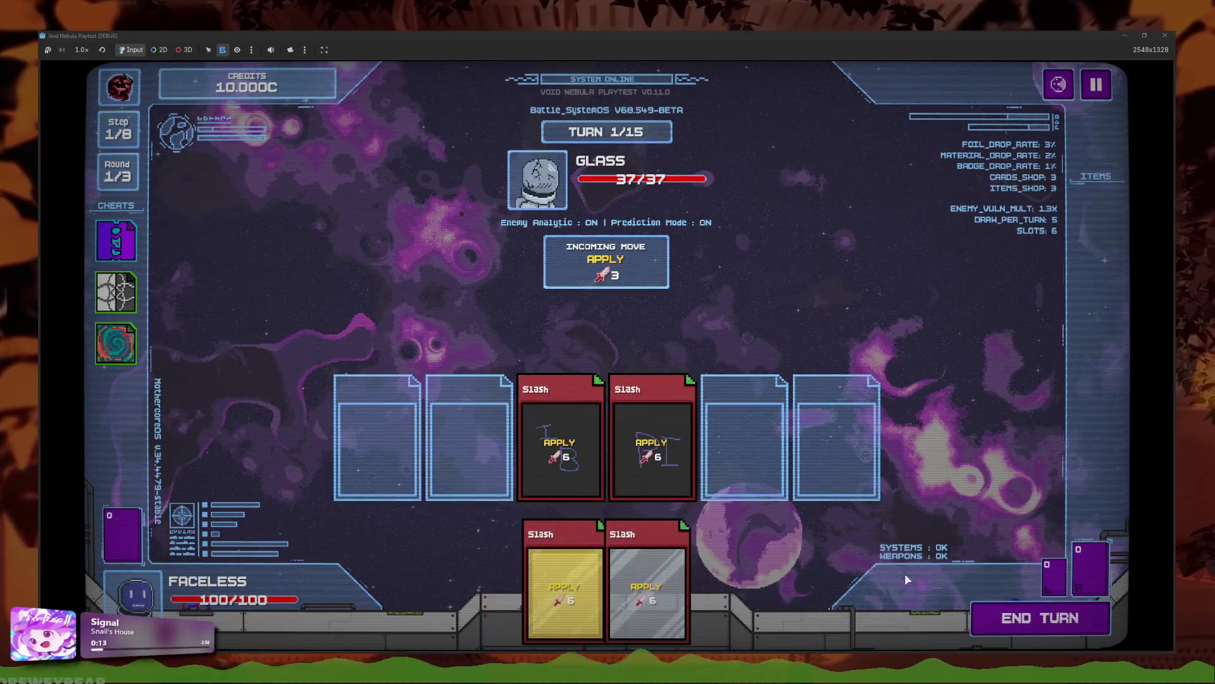
left_click(1013, 617)
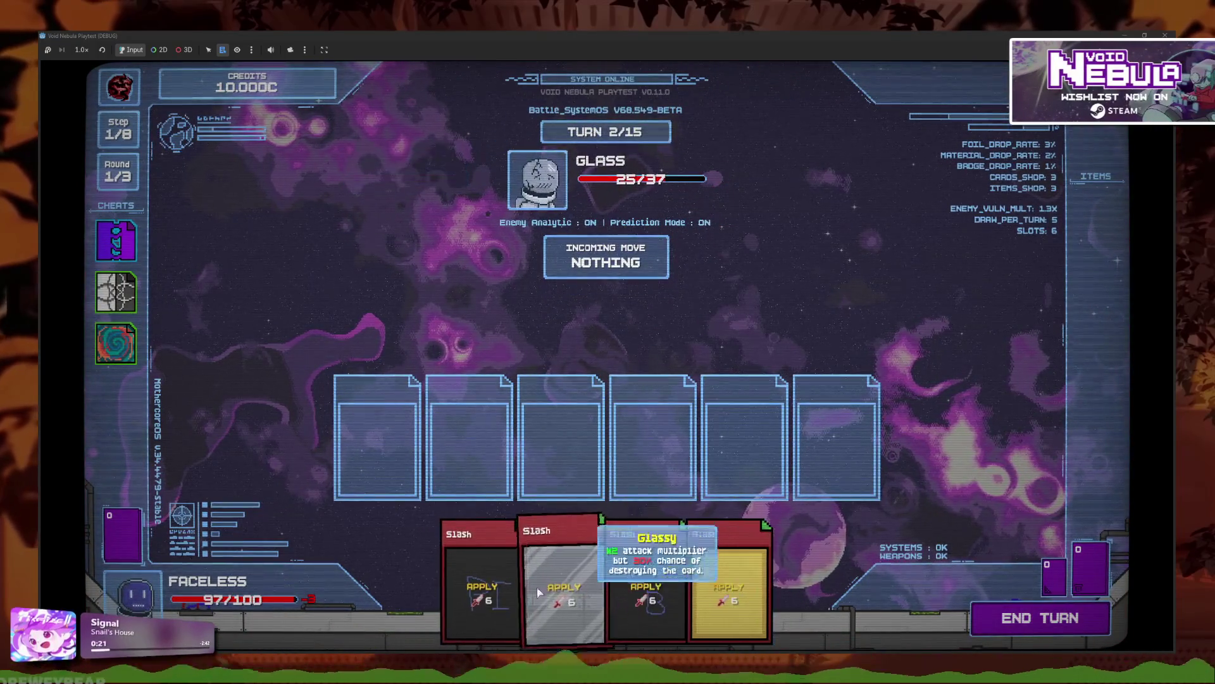
left_click_drag(646, 582, 633, 443)
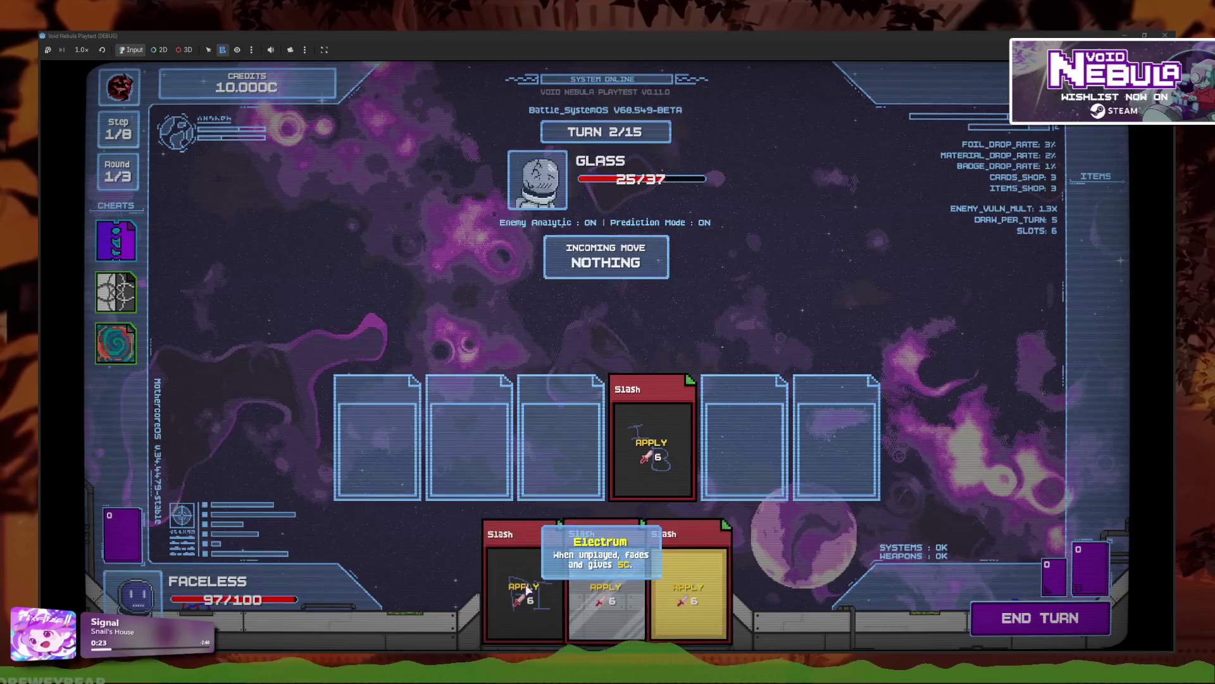
left_click(1013, 622)
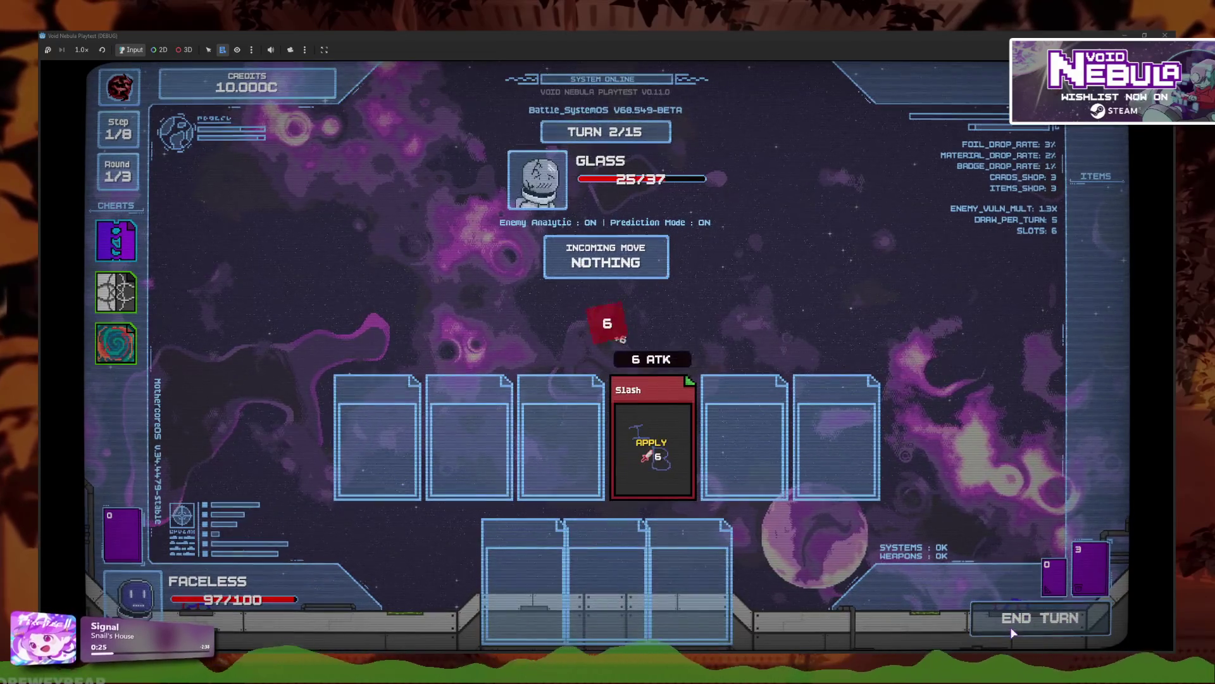
mouse_move(1080, 571)
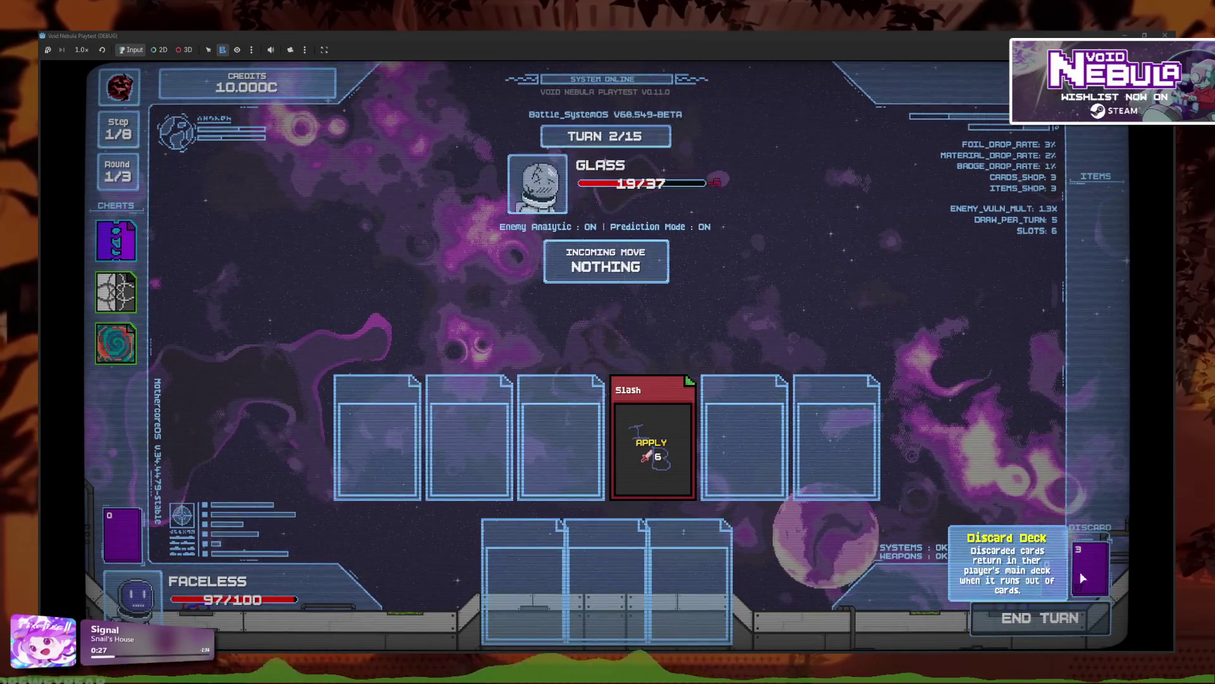
key("F8")
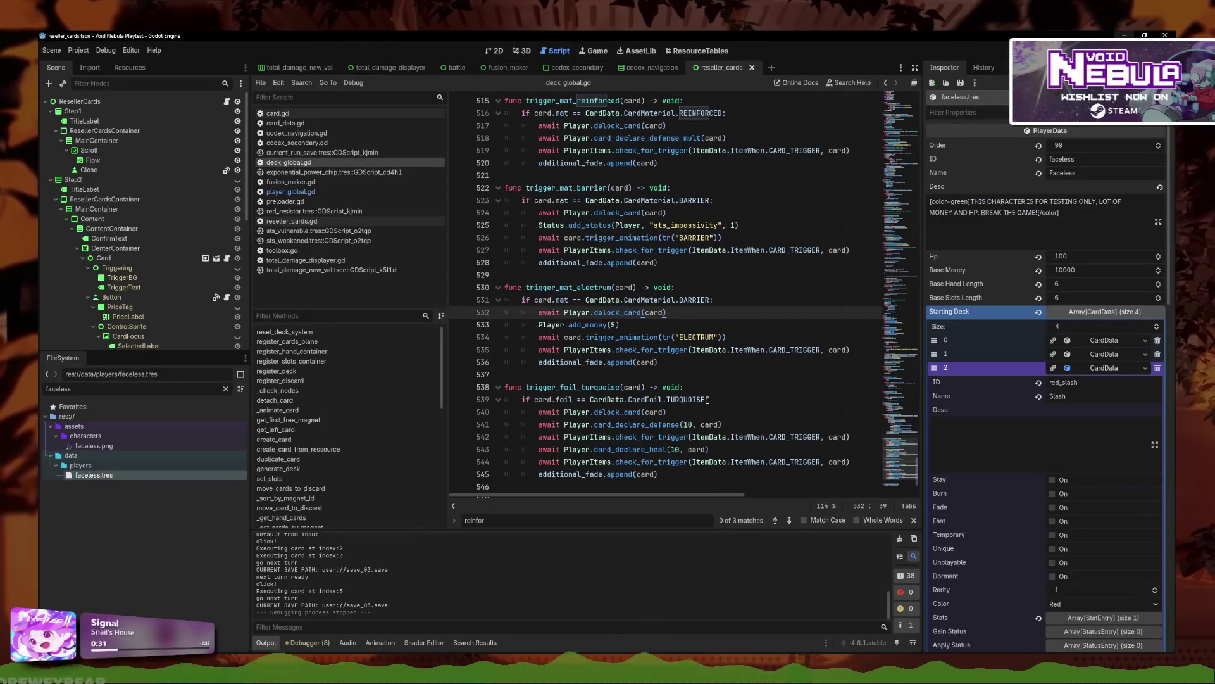
Step: Change BARRIER to ELECTRUM on line 531 in trigger_mat_electrum, save, and relaunch the game
double_click(686, 299)
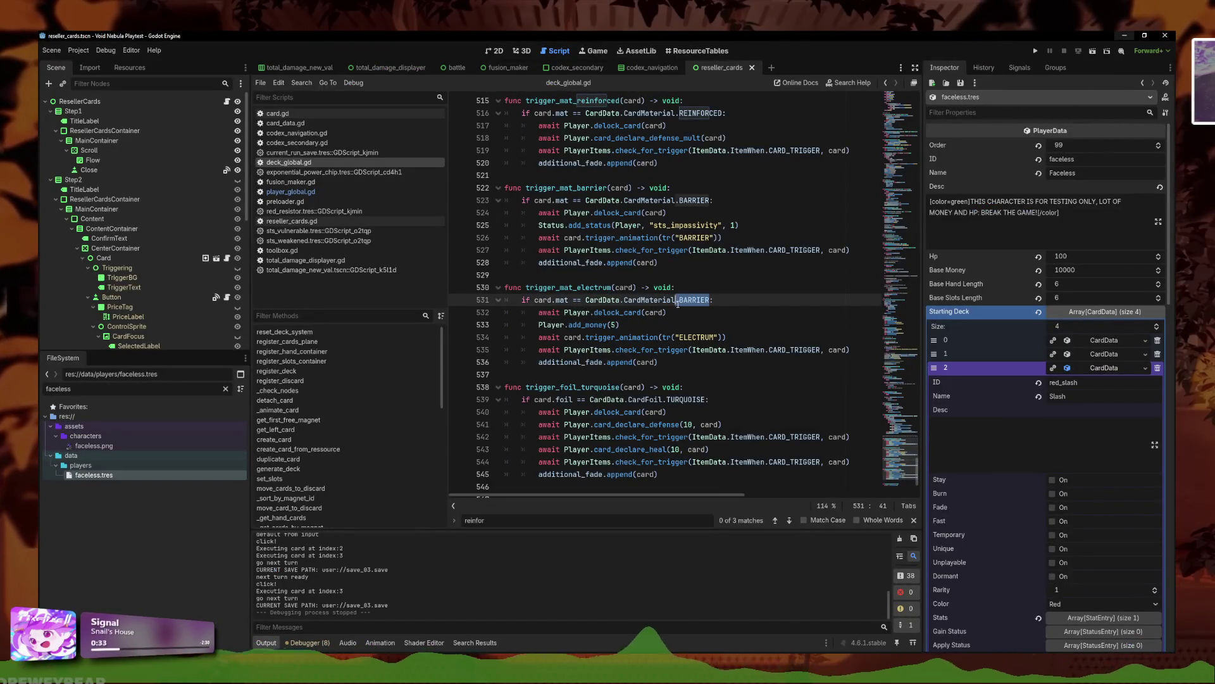
type("ELECTRUM")
key("ctrl+s")
left_click(1035, 50)
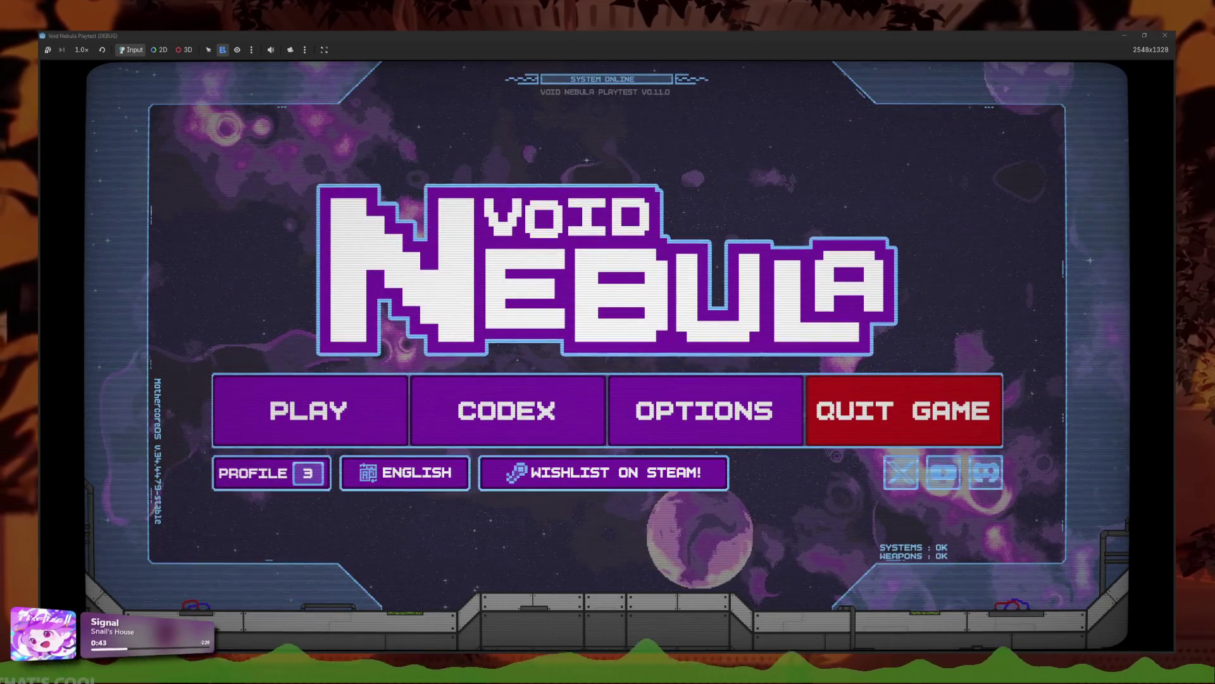
Step: Start a new run with the Faceless character
left_click(306, 384)
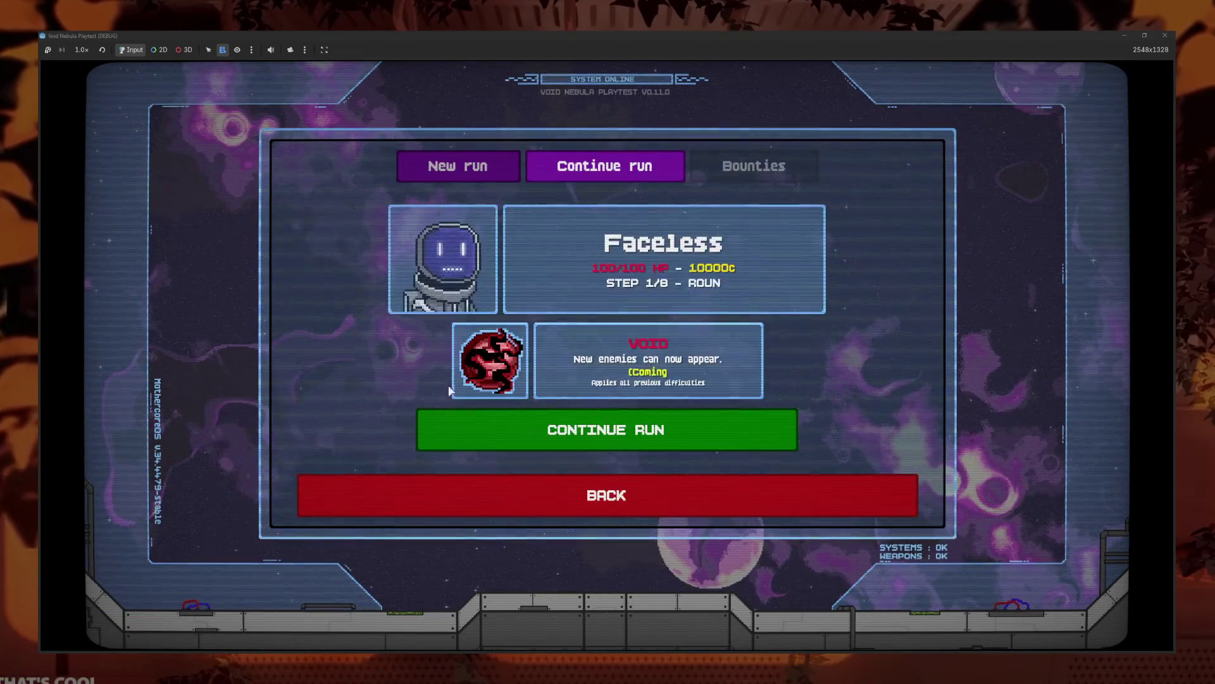
left_click(472, 163)
left_click(658, 309)
left_click(667, 445)
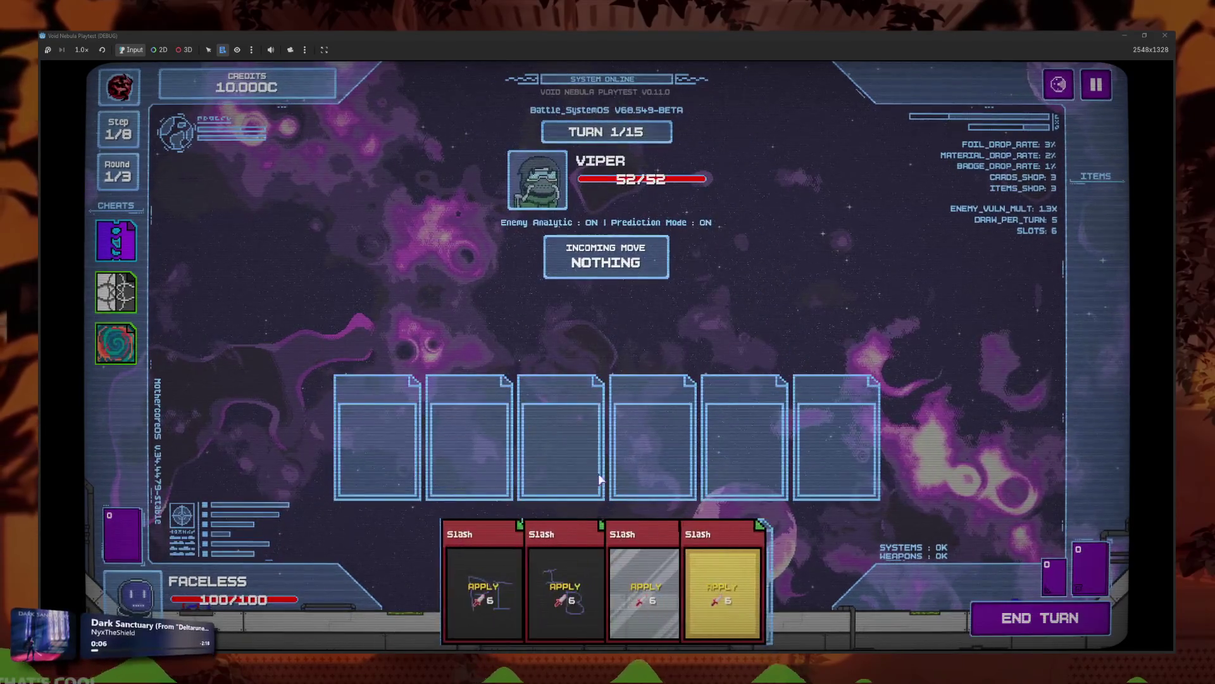
Step: Play a Slash card against Viper, end turns until turn 3, then stop the game
left_click(471, 540)
left_click(472, 540)
left_click(470, 443)
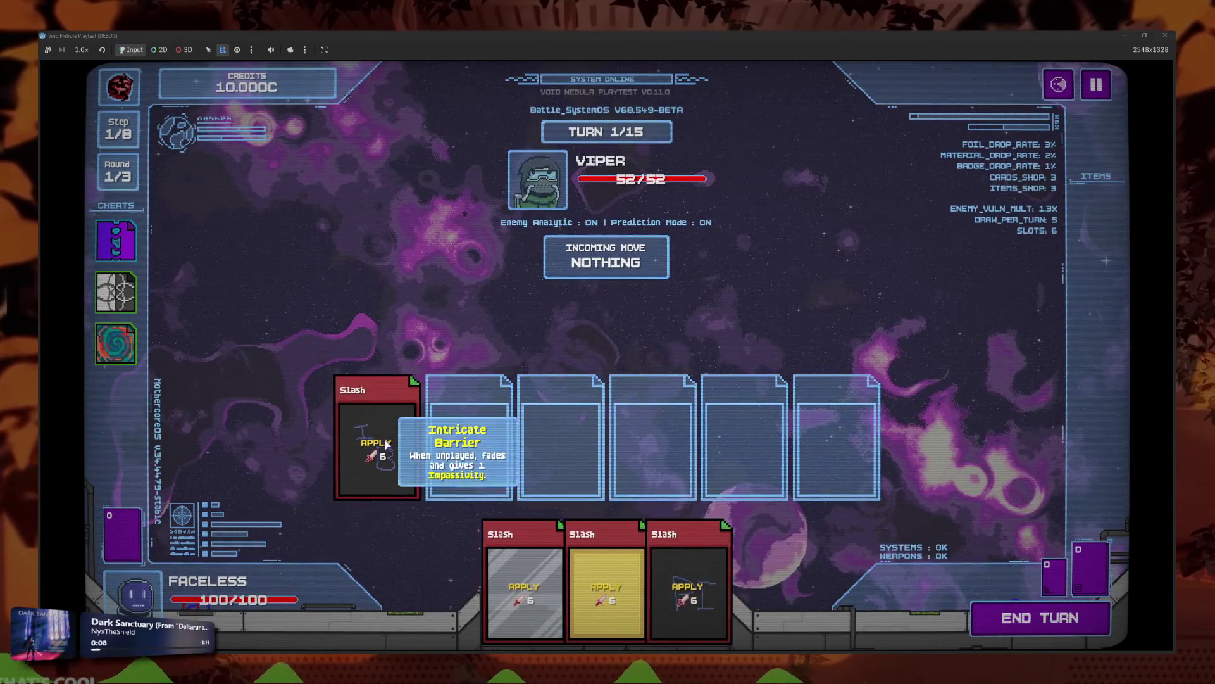
left_click(1063, 615)
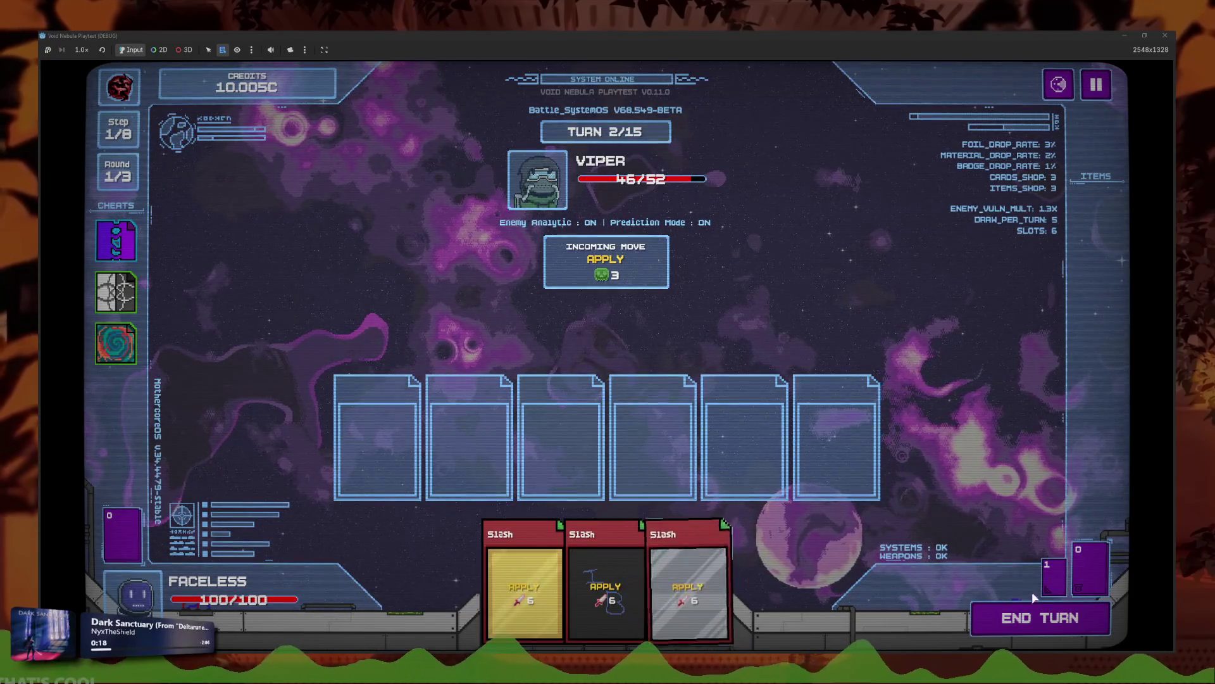
left_click(1034, 629)
mouse_move(202, 619)
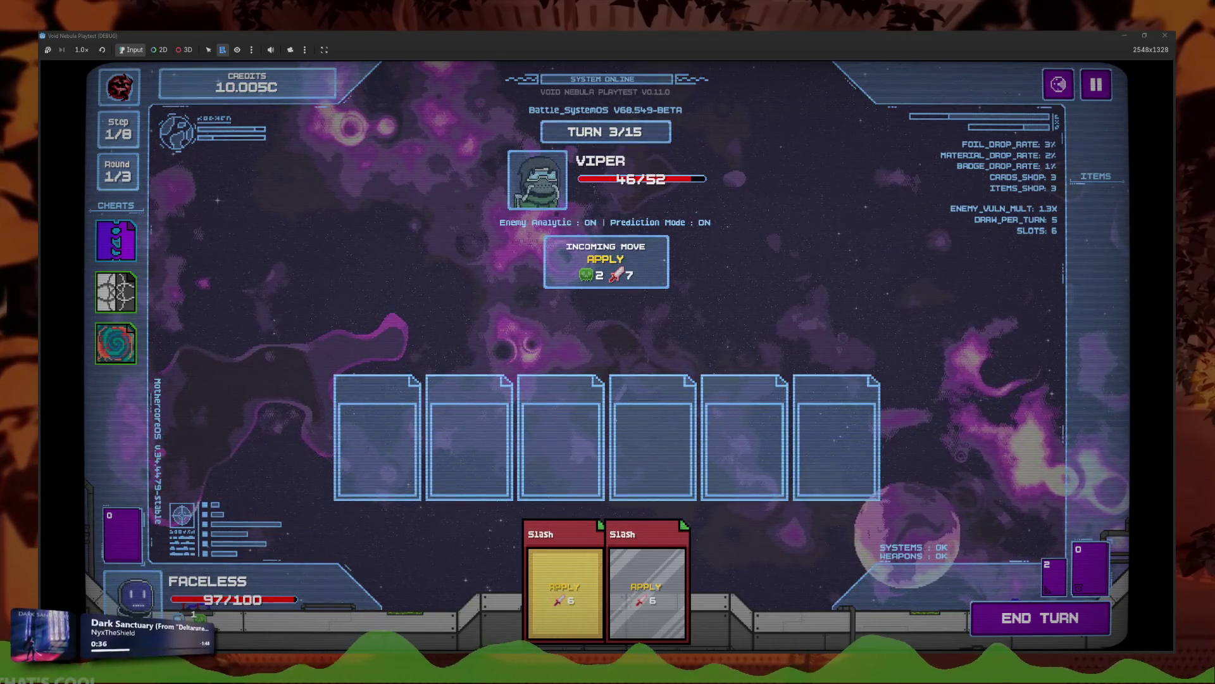
key("F8")
Step: Switch Starting Deck element 3's material from Electrum to Barrier, save faceless.tres, and run the project
scroll(1051, 387, "down", 5)
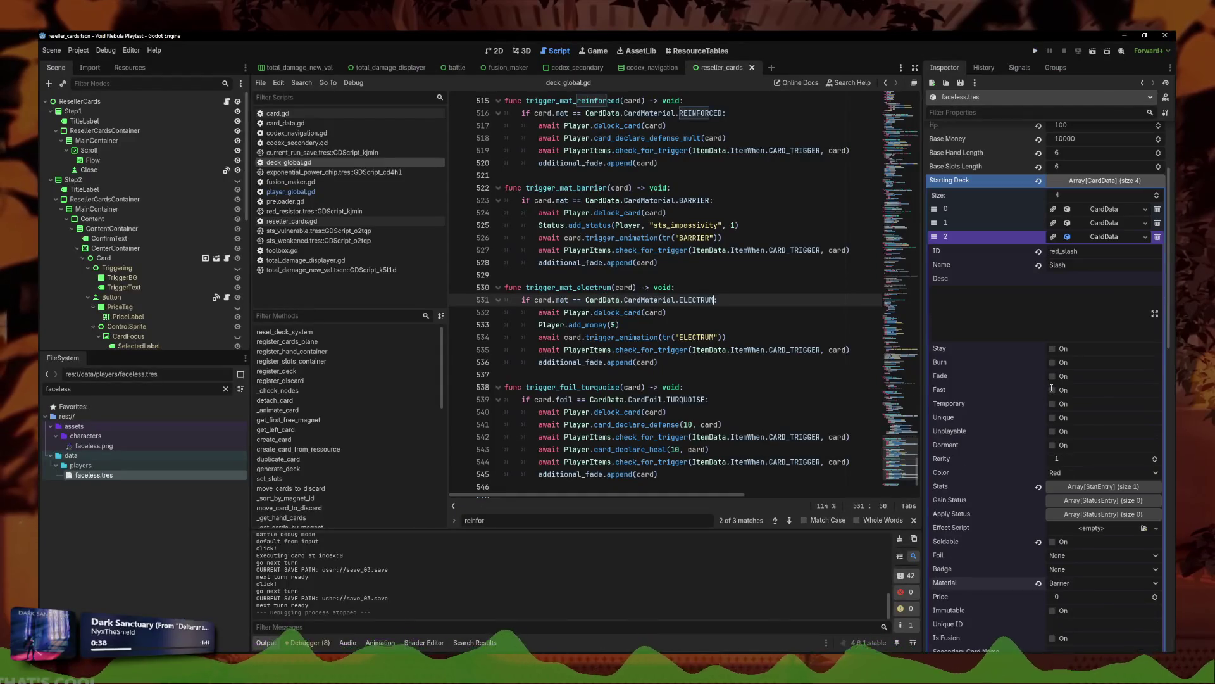
left_click(1112, 292)
left_click(1112, 250)
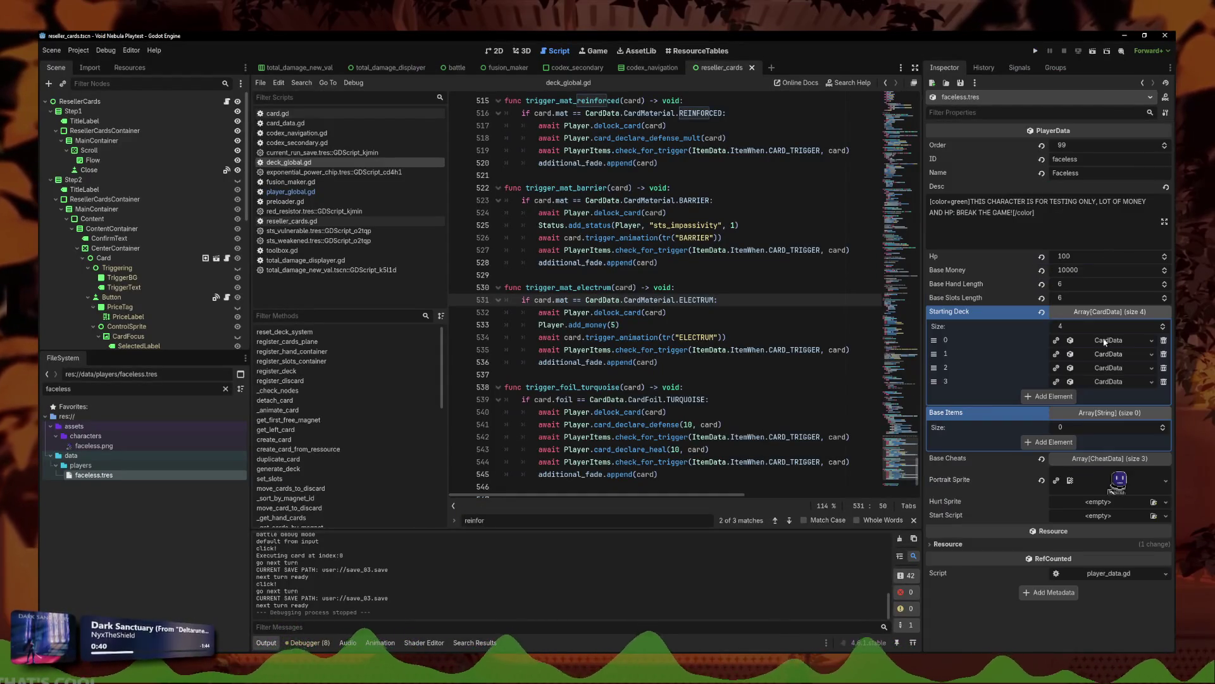
left_click(1109, 382)
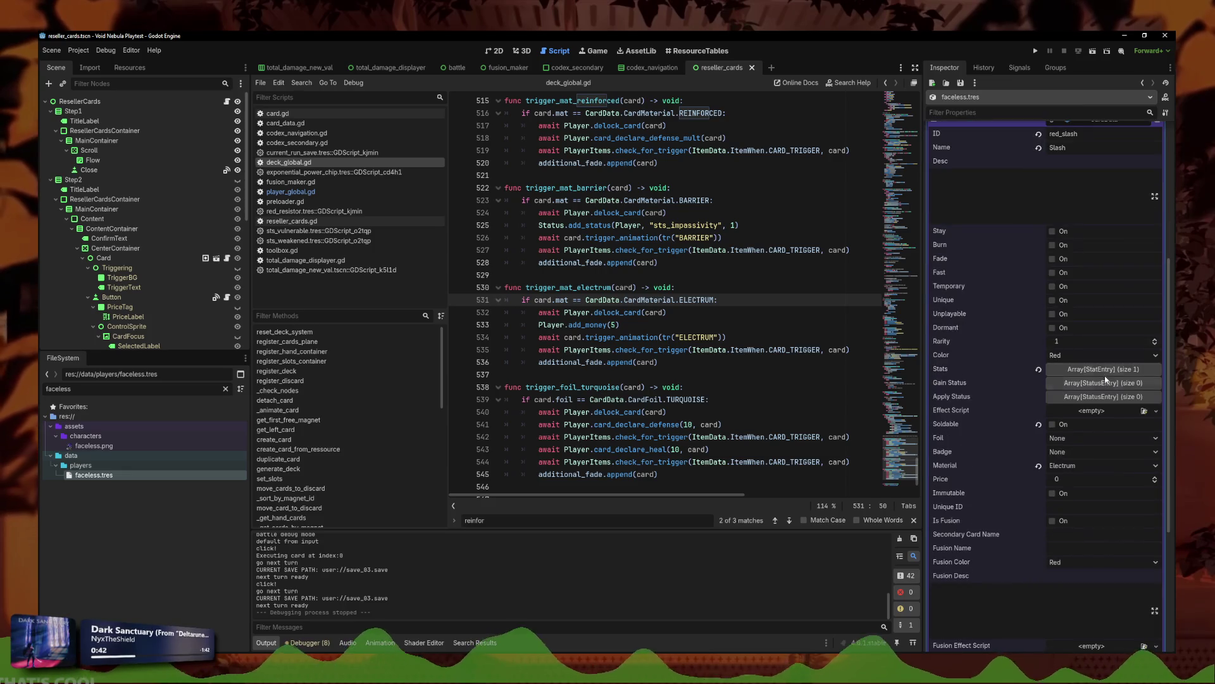
scroll(1102, 386, "down", 3)
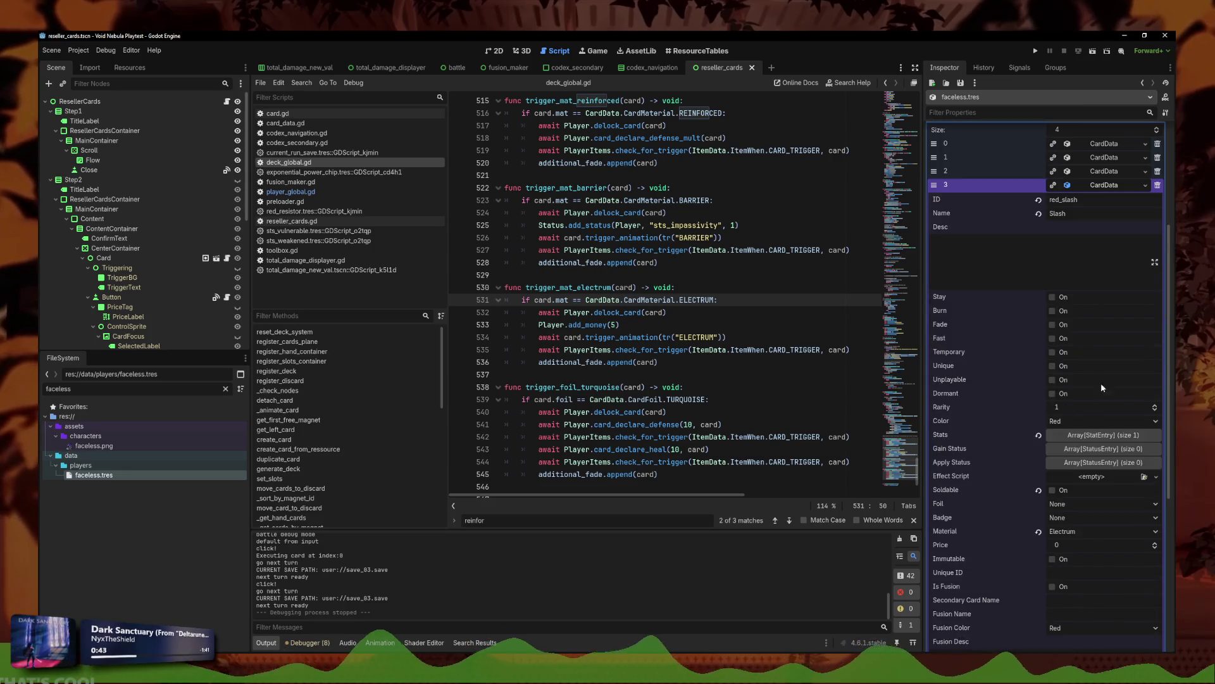
left_click(1074, 535)
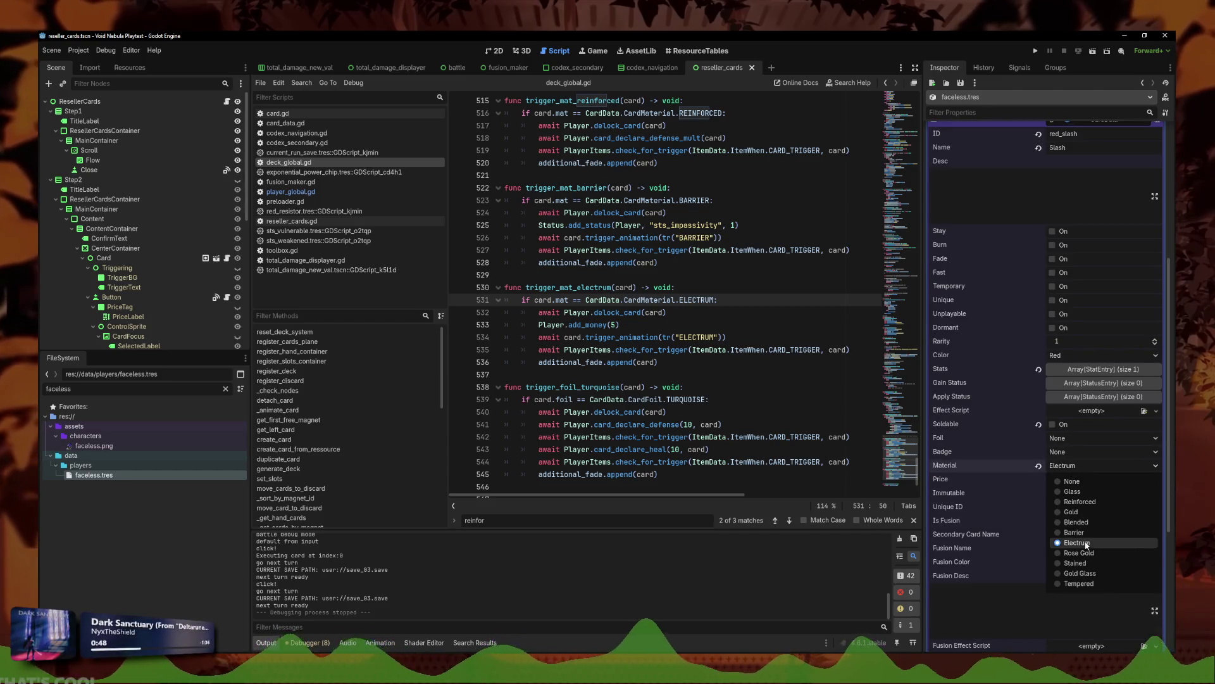
left_click(1086, 532)
scroll(1102, 442, "up", 2)
key("ctrl+s")
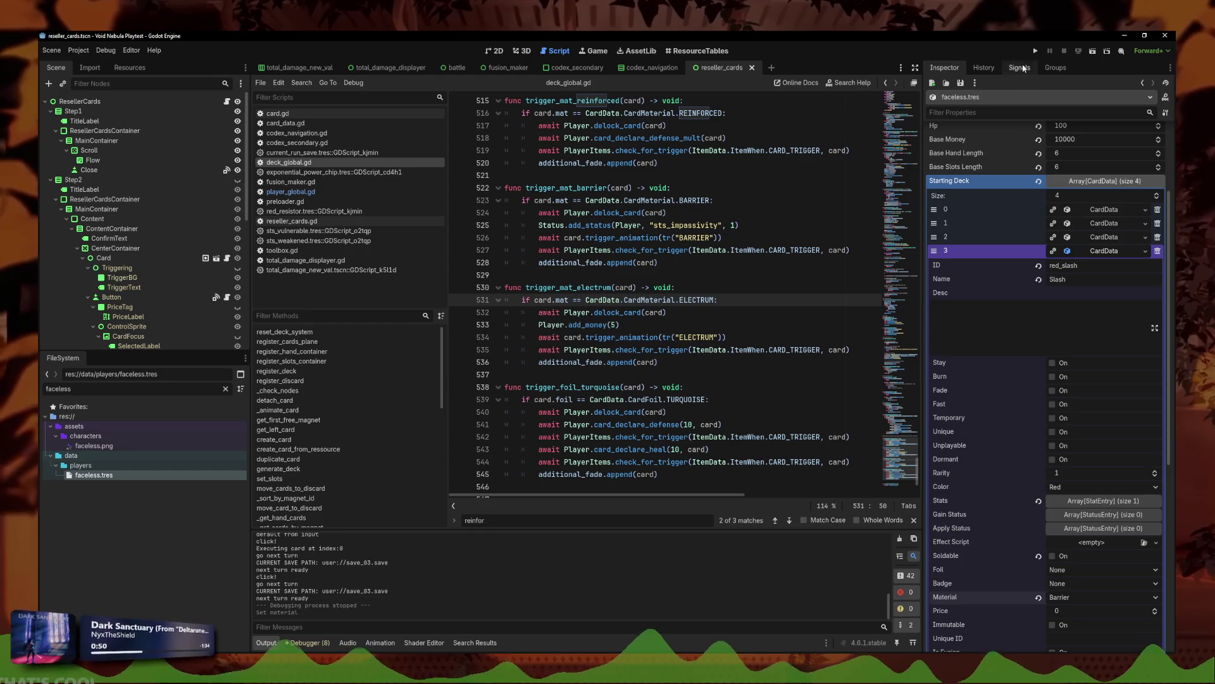
left_click(1035, 52)
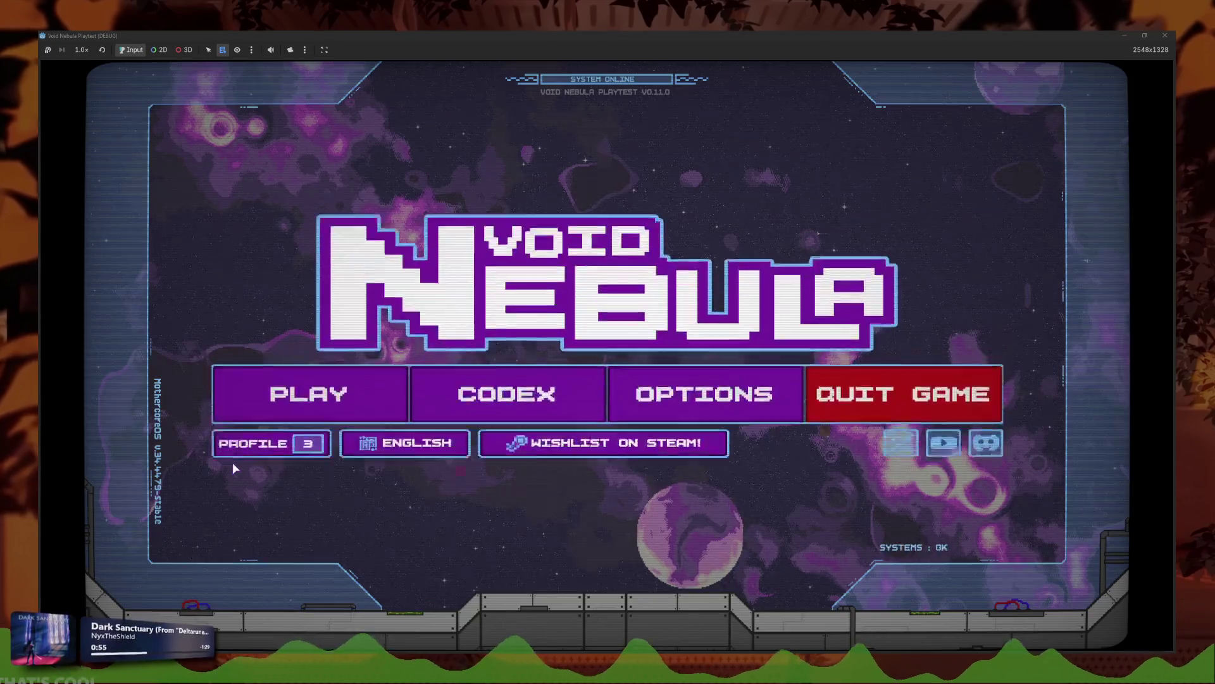
Step: Start a new run as Faceless from the title screen
left_click(298, 391)
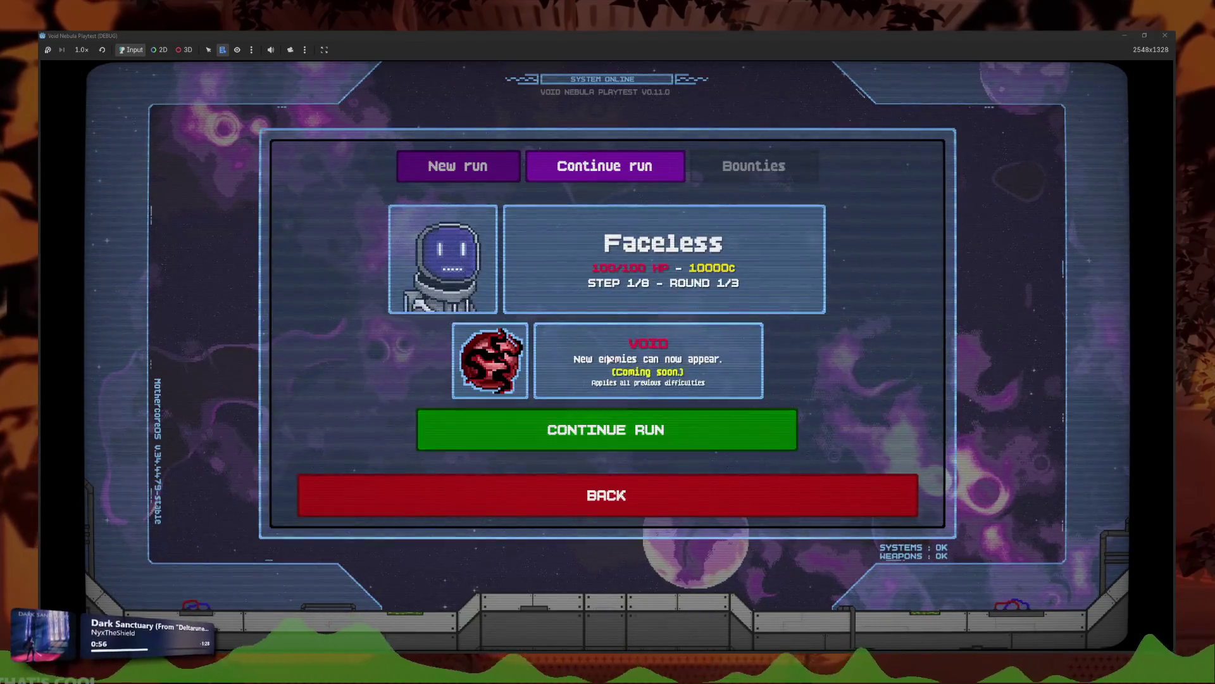
left_click(457, 166)
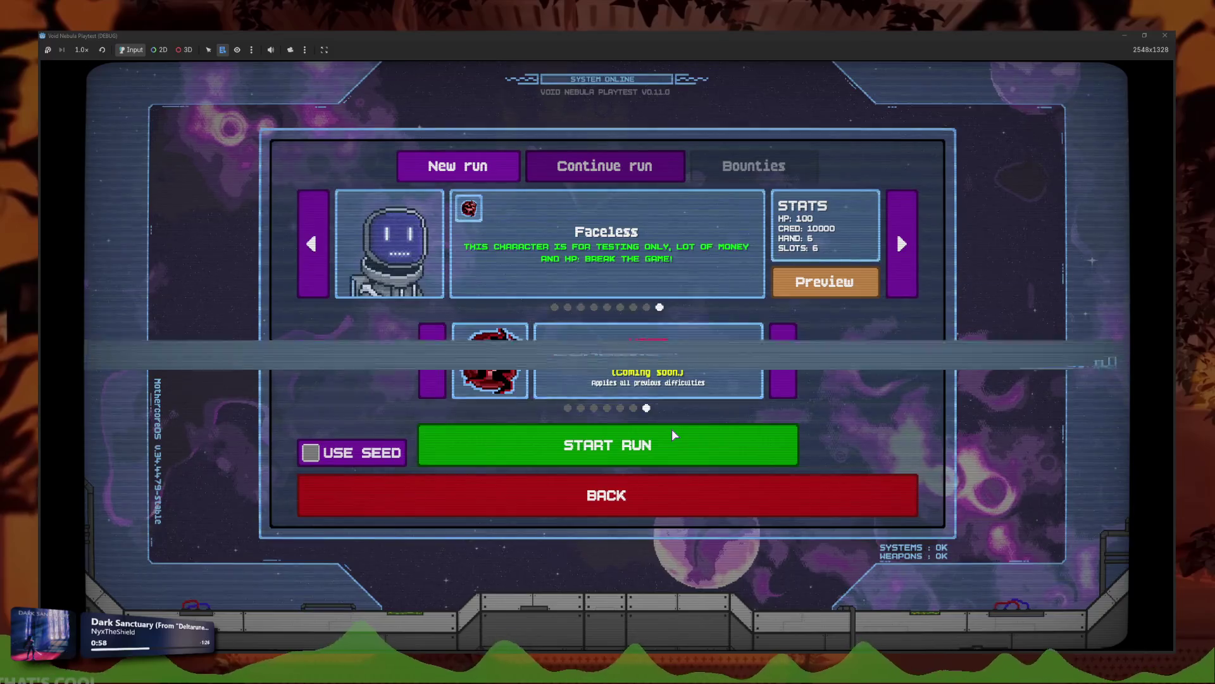
left_click(670, 428)
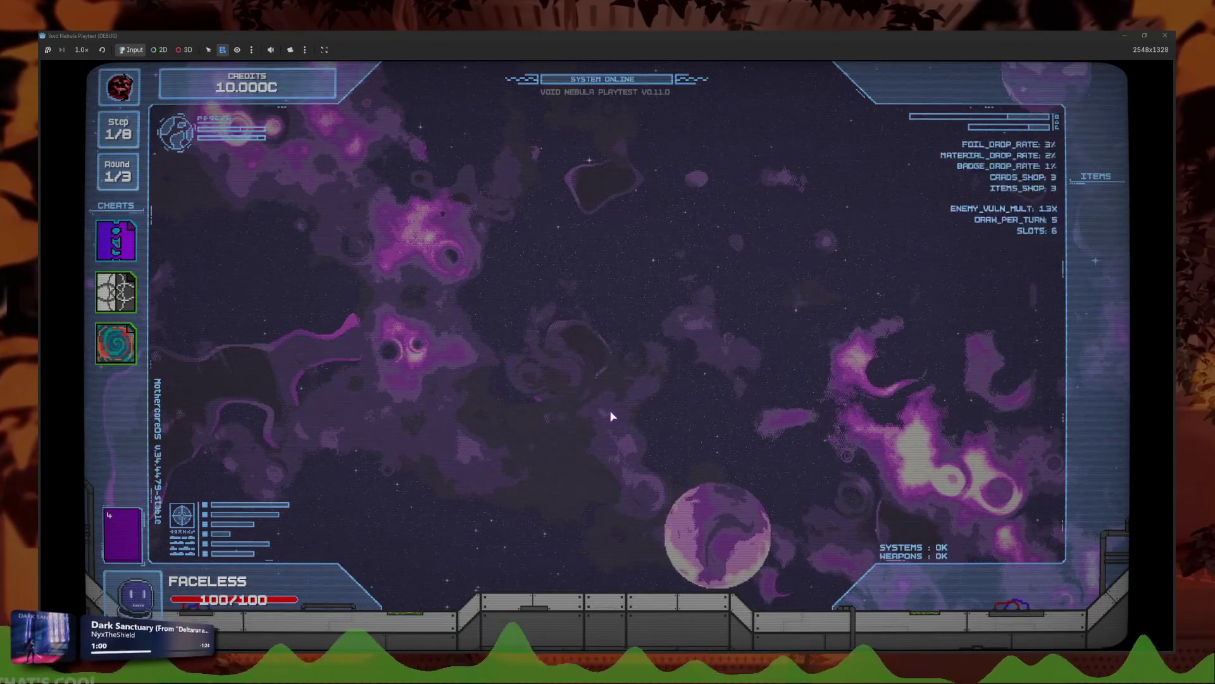
Step: Play the yellow Slash card against Glass, check upcoming enemies, then pause and return to the main menu
left_click(674, 572)
left_click(397, 434)
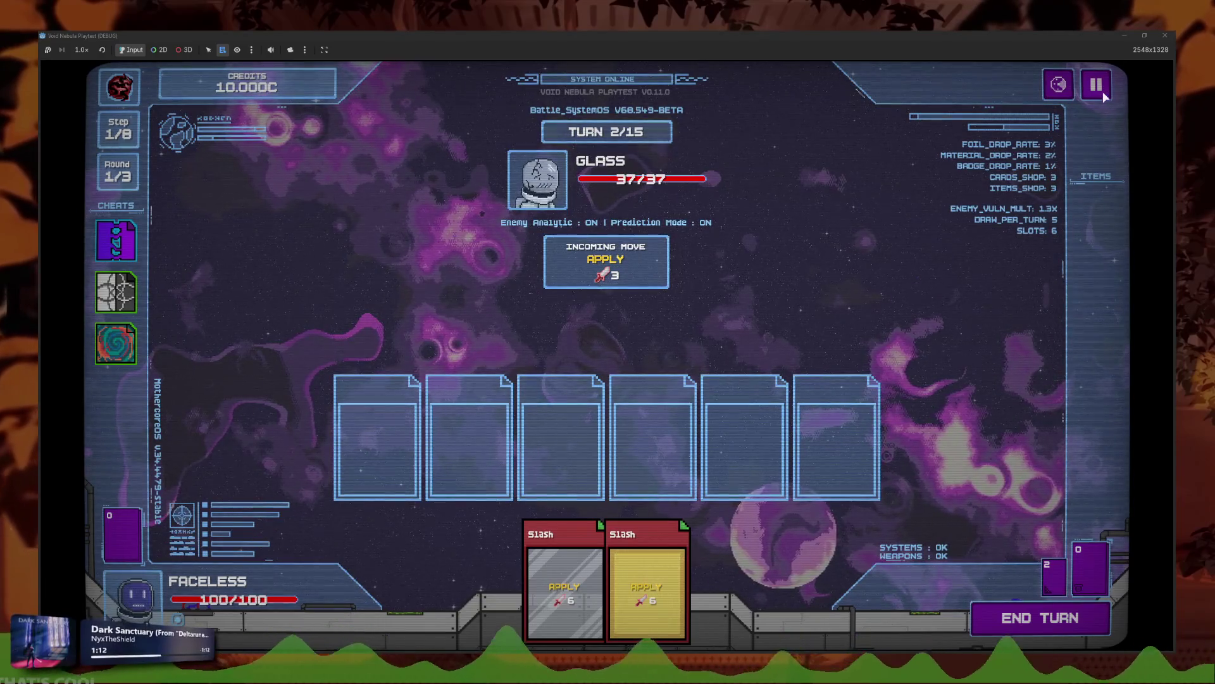
left_click(675, 542)
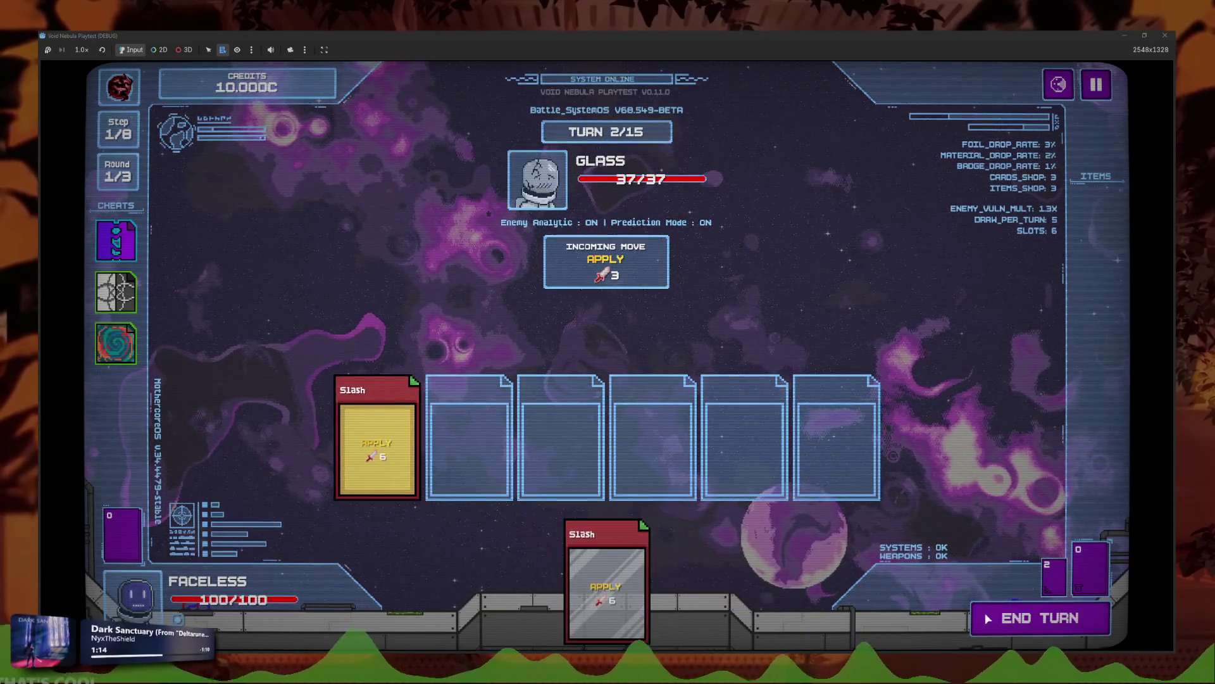
left_click(1064, 83)
key("Escape")
key("Escape")
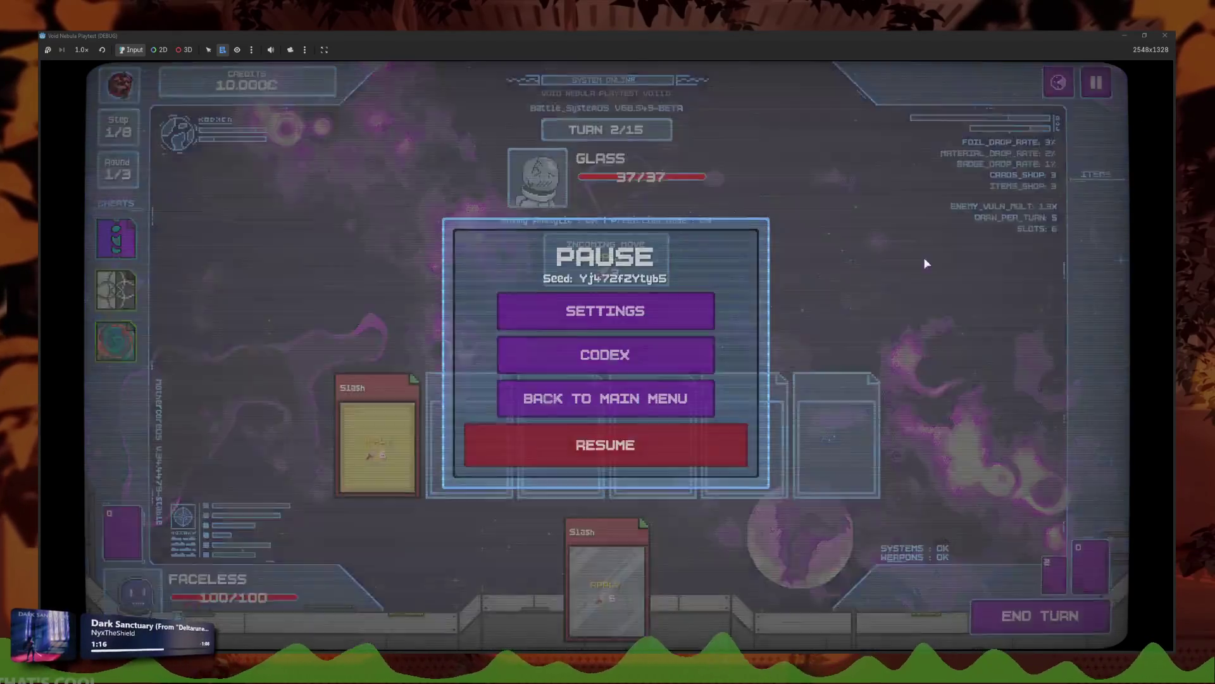
left_click(643, 401)
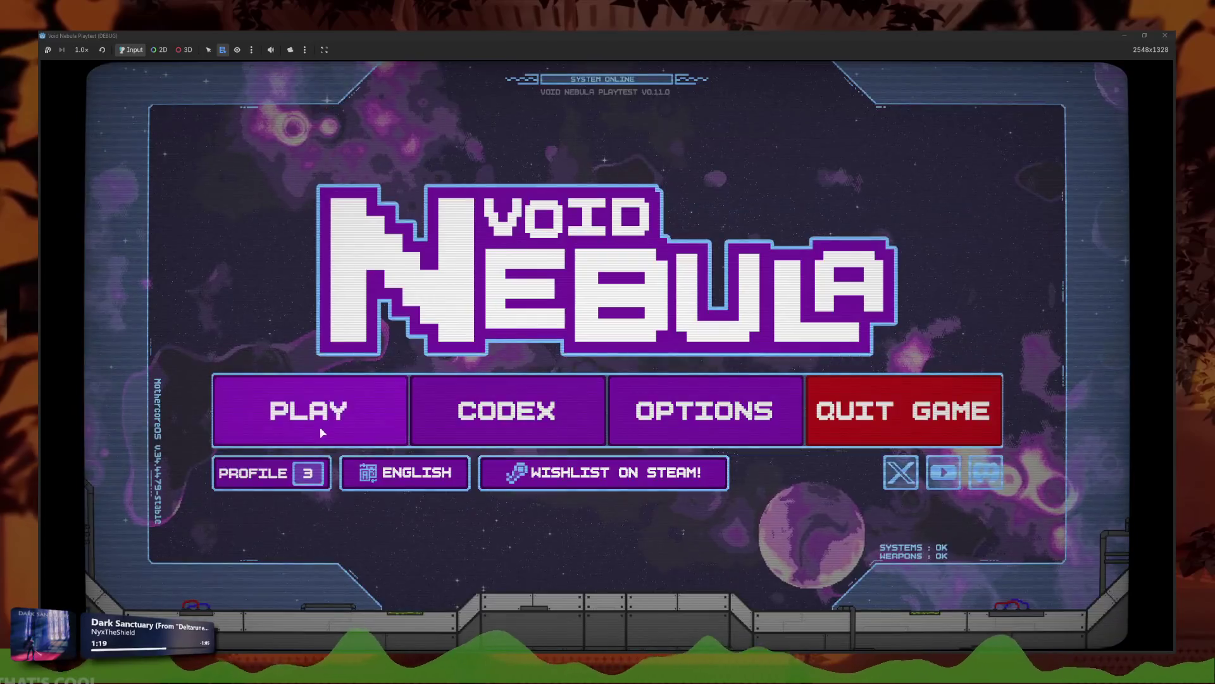
Step: Continue the saved run twice, checking the enemy list, returning to the main menu each time
left_click(317, 411)
left_click(616, 444)
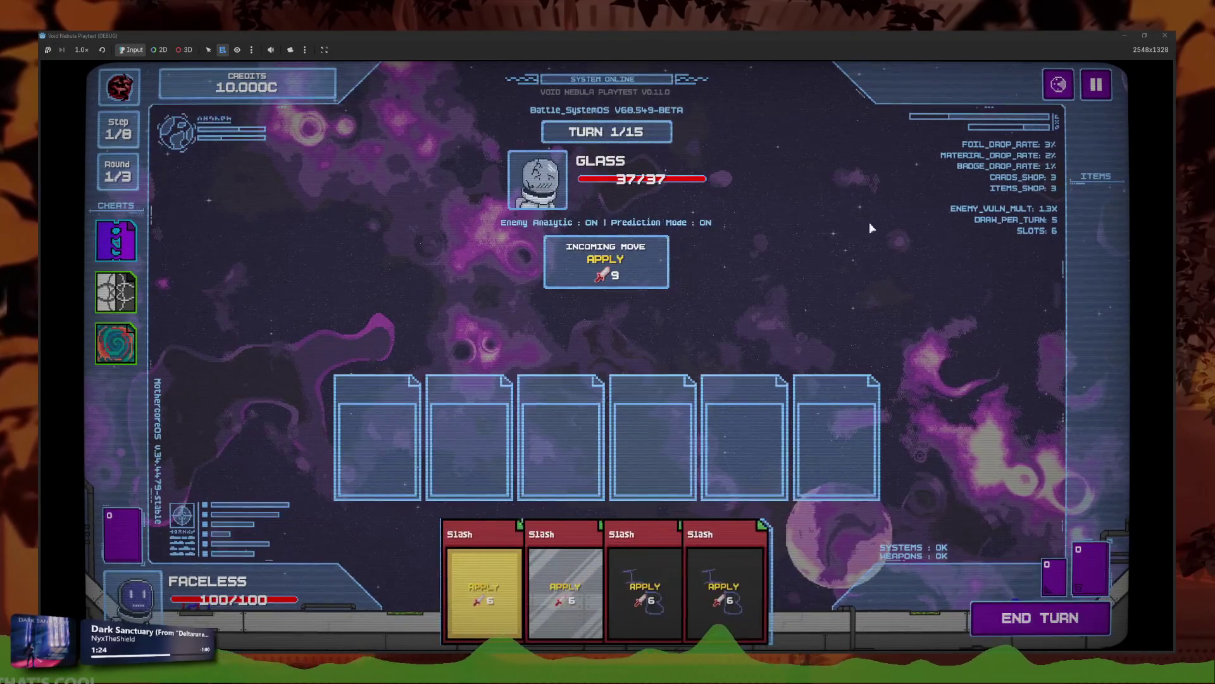
left_click(1061, 92)
left_click(668, 488)
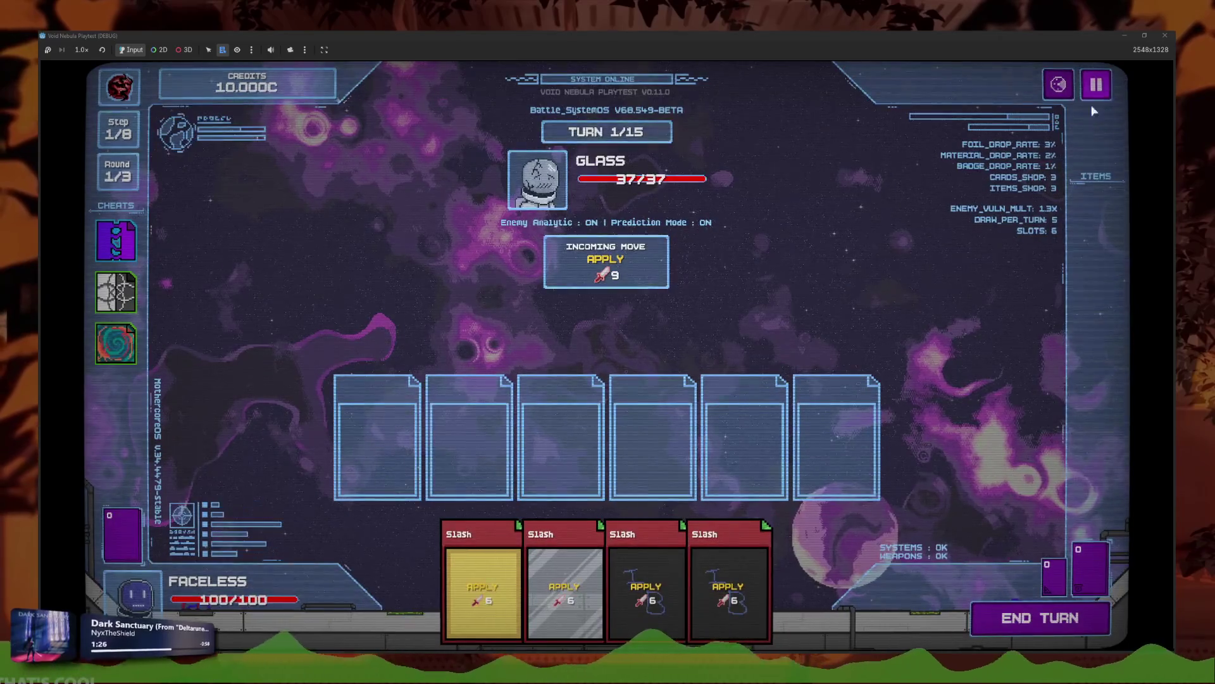
left_click(1100, 95)
left_click(627, 403)
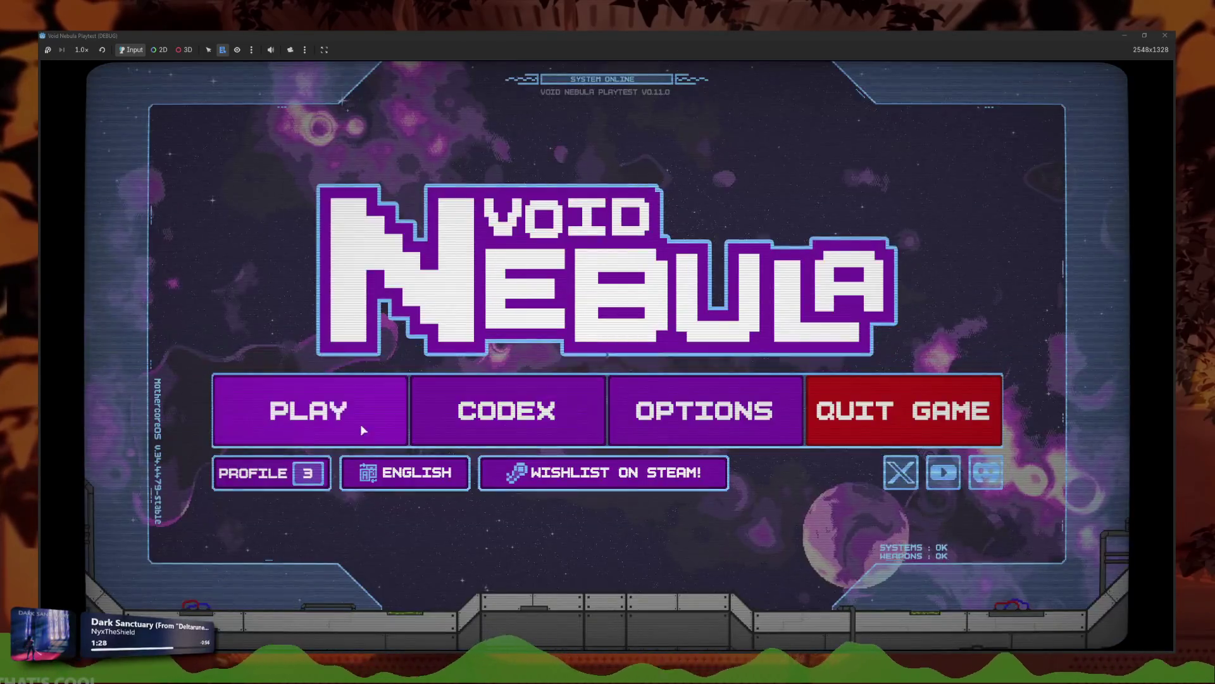
left_click(360, 424)
left_click(582, 429)
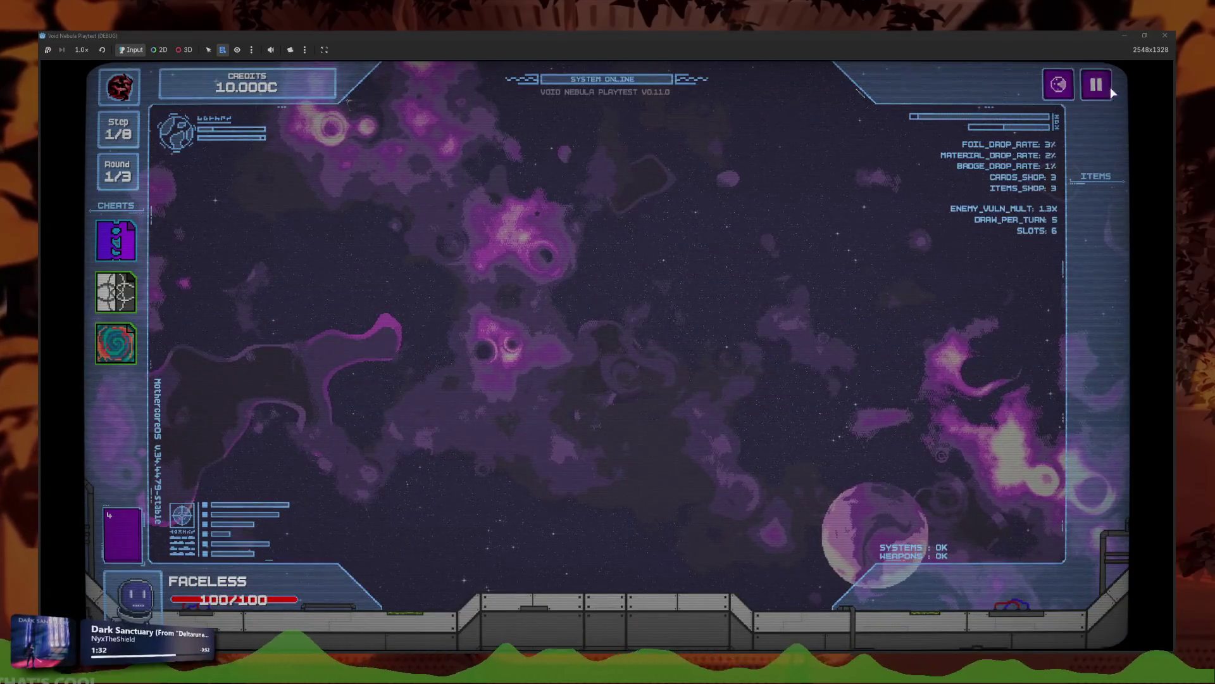
left_click(1098, 88)
left_click(514, 399)
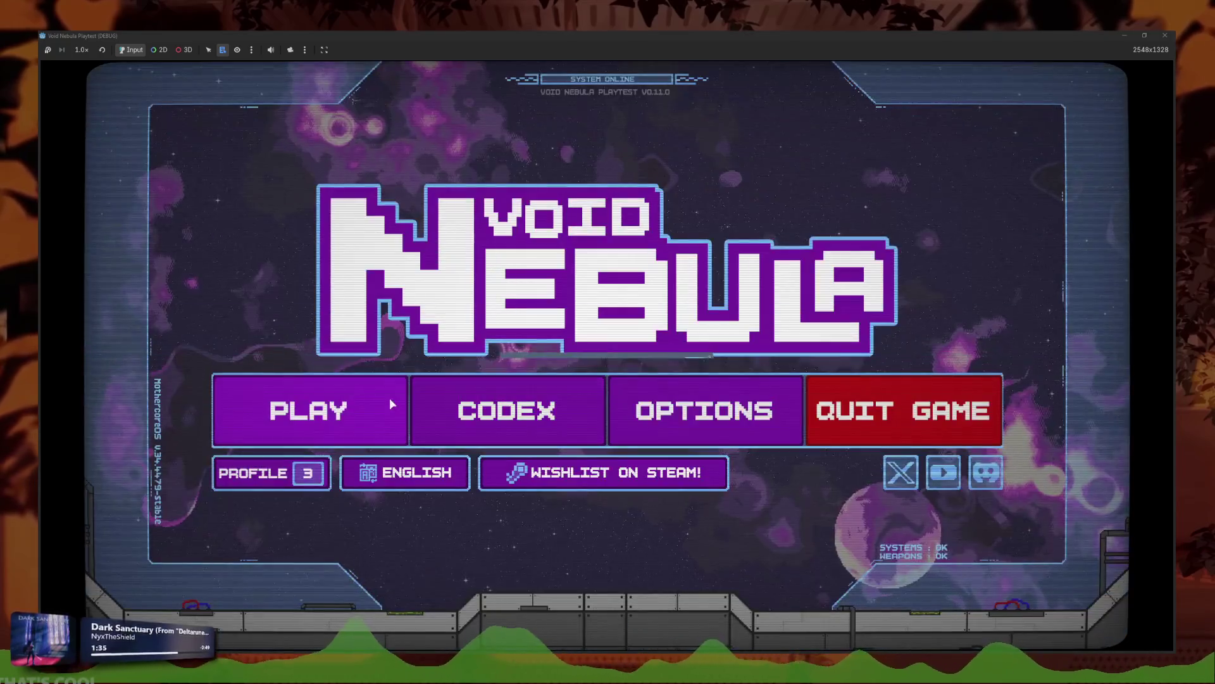
Step: Start a new run, defeat Glass with a Slash card, and stop the game during the round 2 Viper fight
left_click(389, 398)
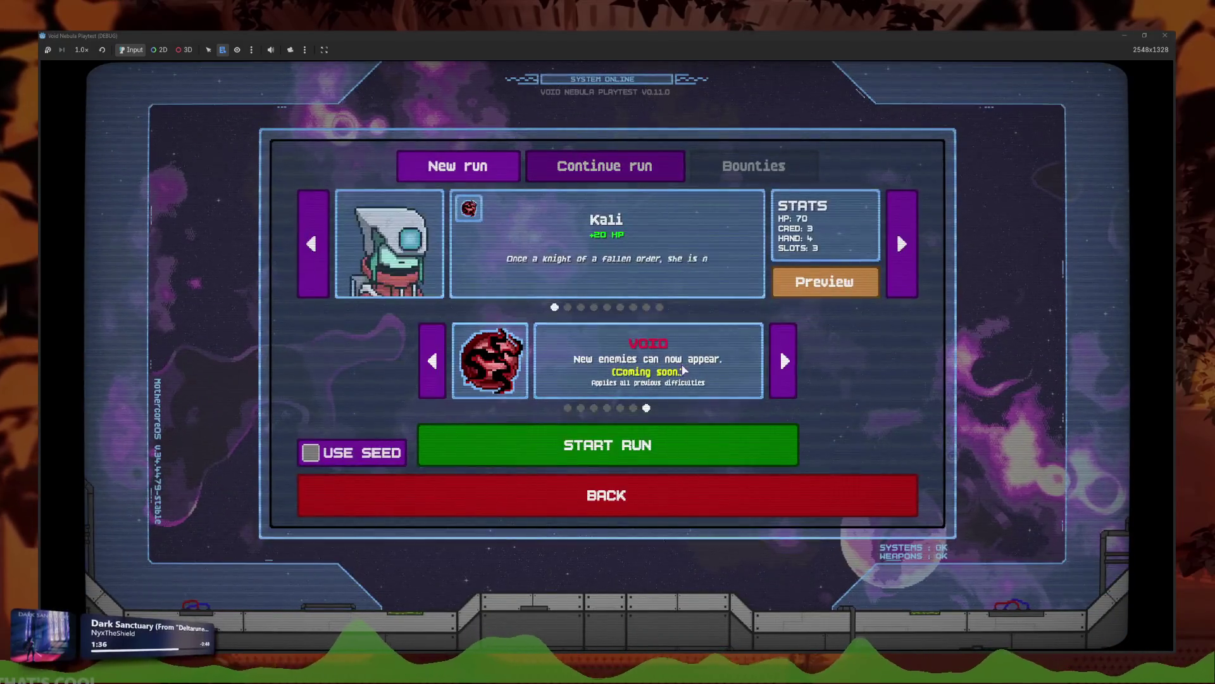
left_click(785, 445)
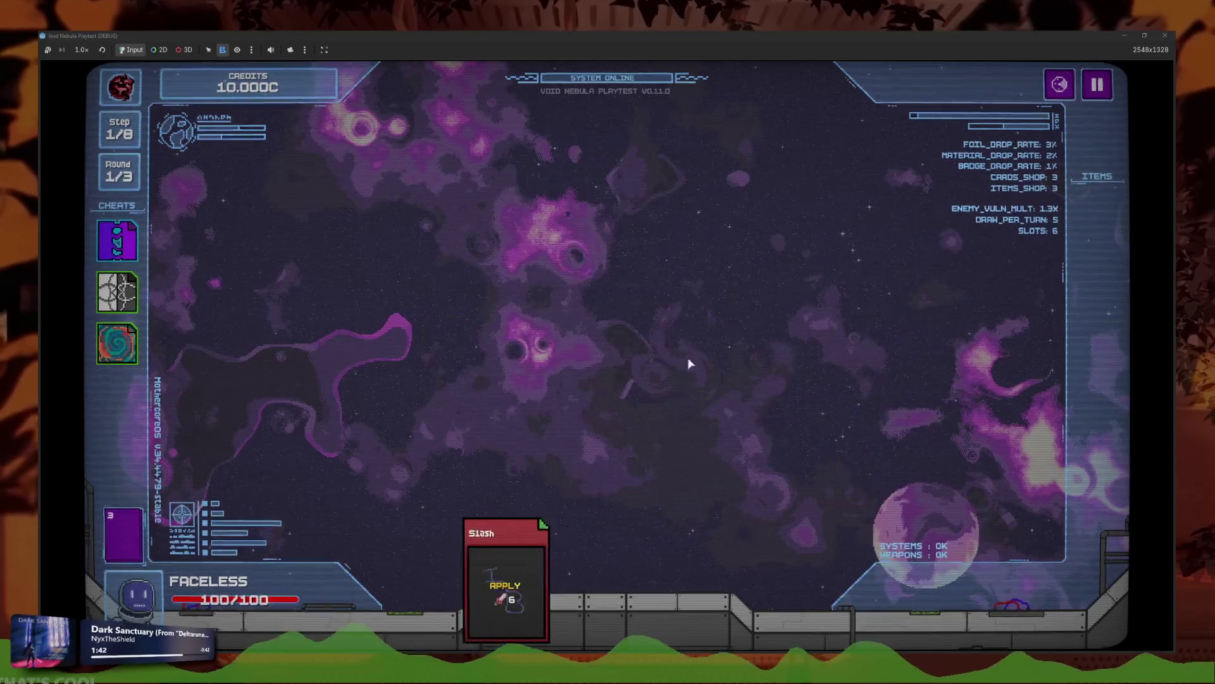
left_click(564, 588)
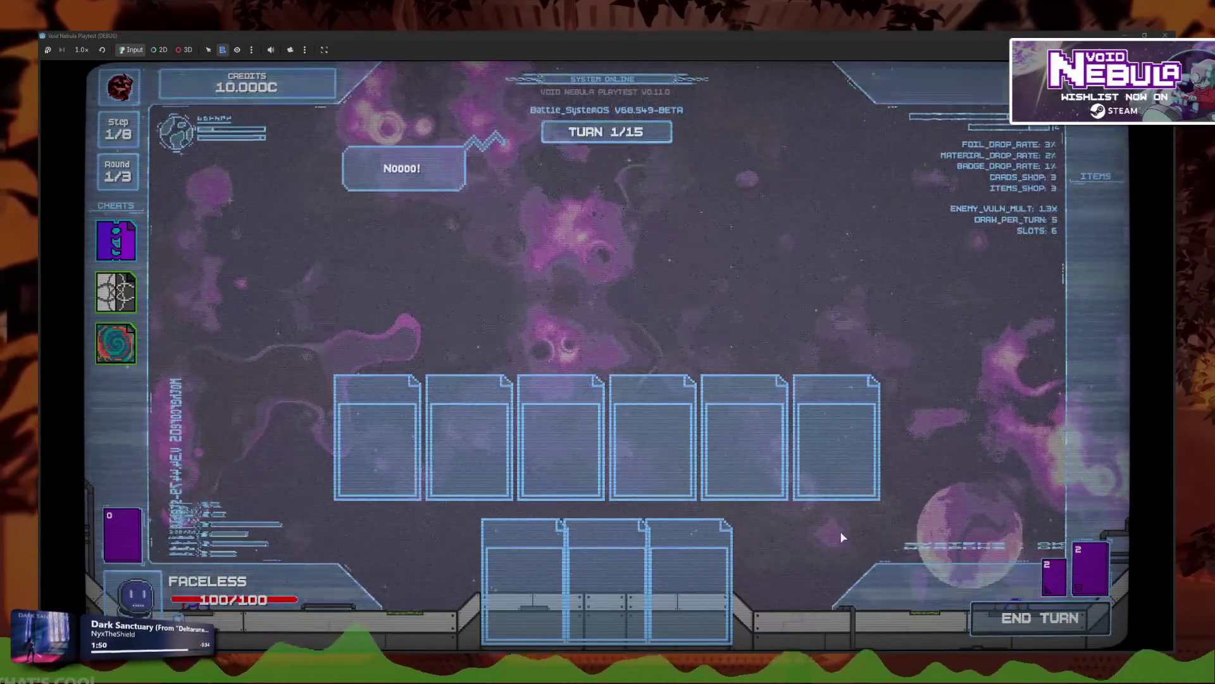
left_click(794, 500)
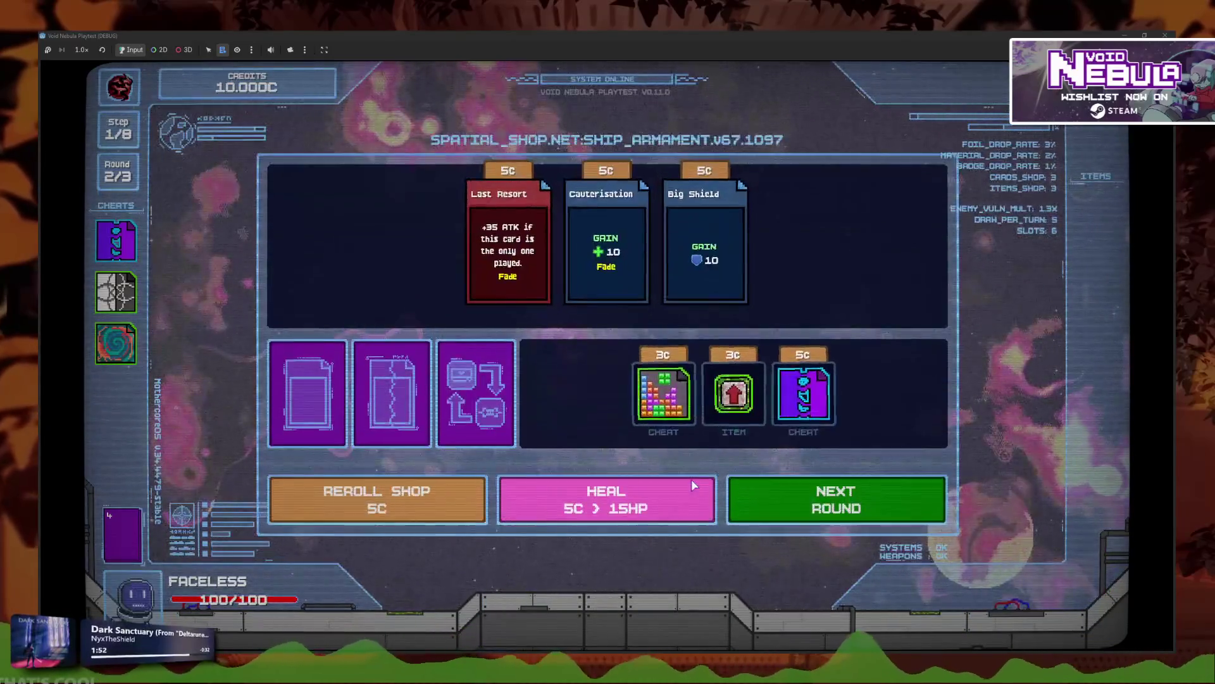
left_click(785, 483)
left_click(699, 472)
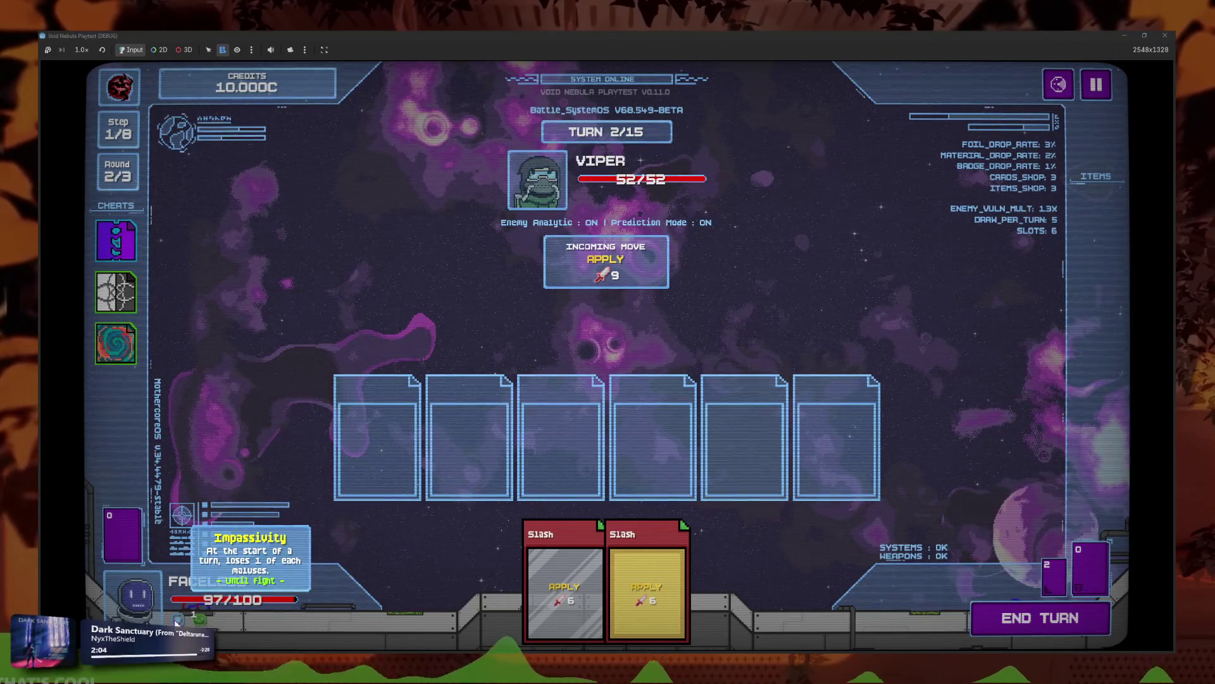
key("F8")
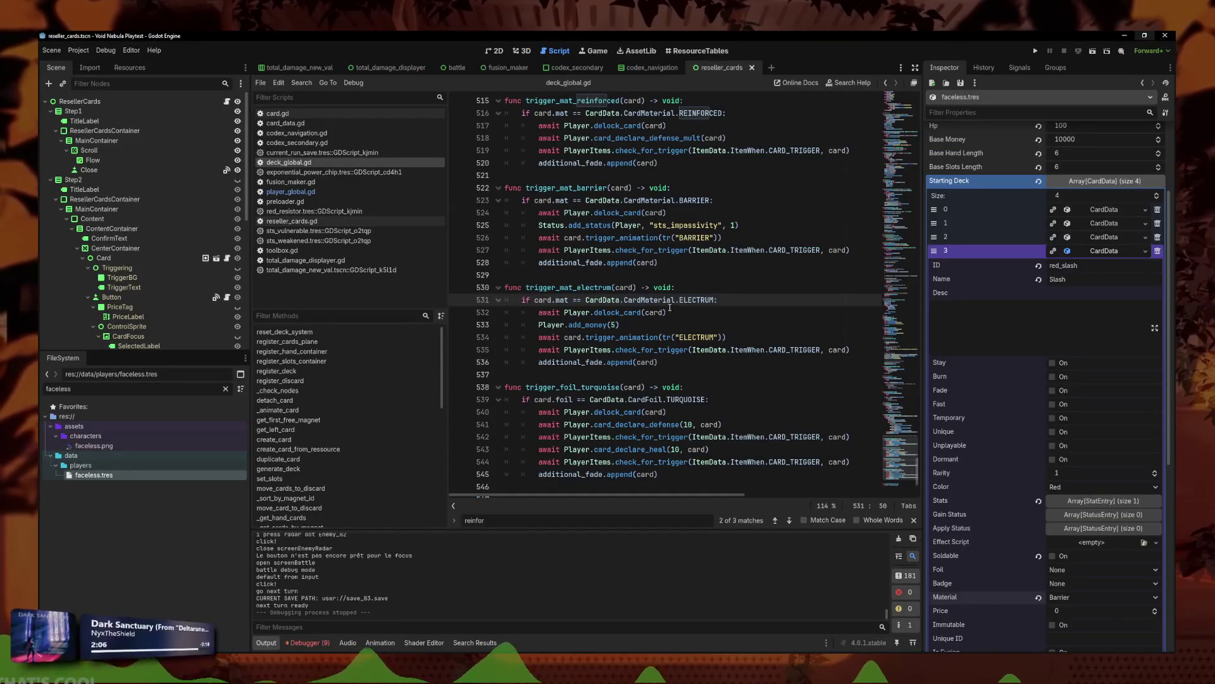
Step: Review the BARRIER material check and trigger_mat_barrier in the script, then run the project
left_click(719, 200)
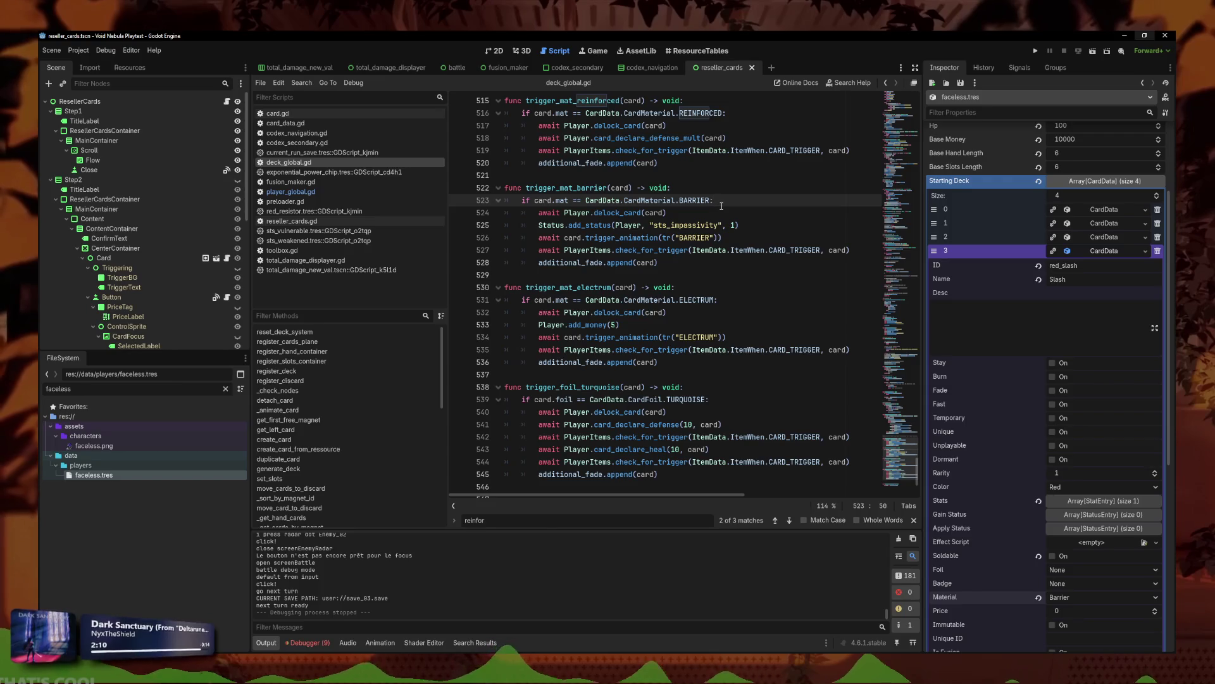
scroll(724, 203, "up", 3)
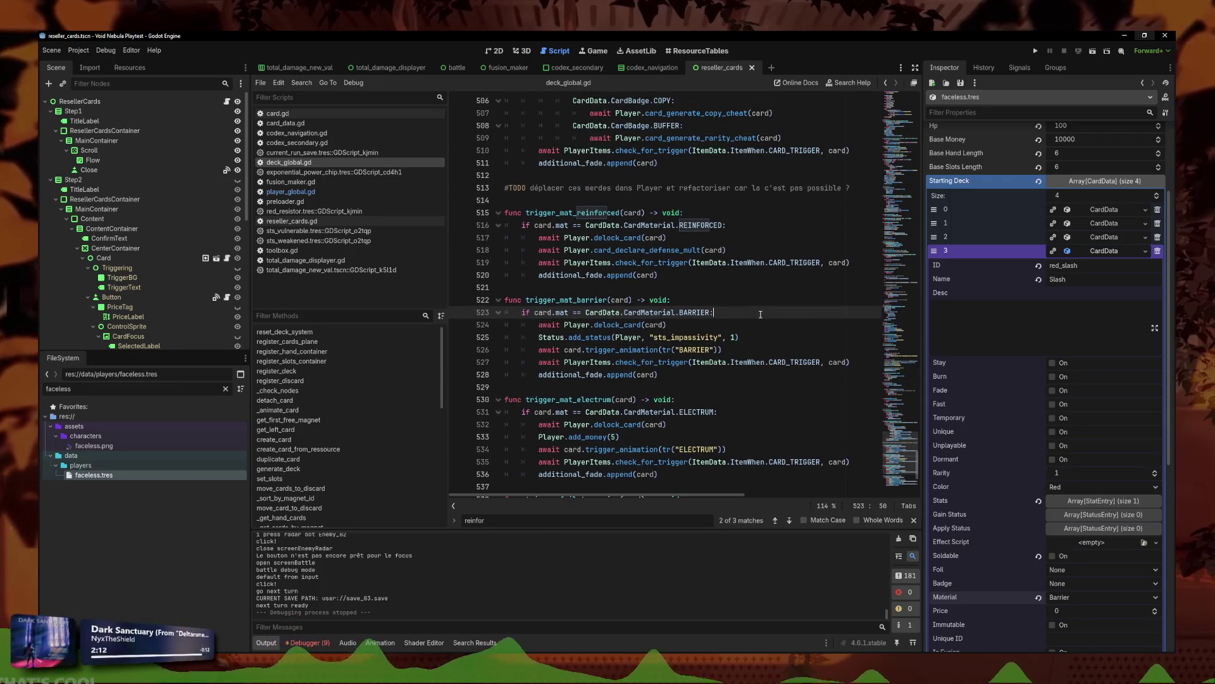
left_click(1104, 251)
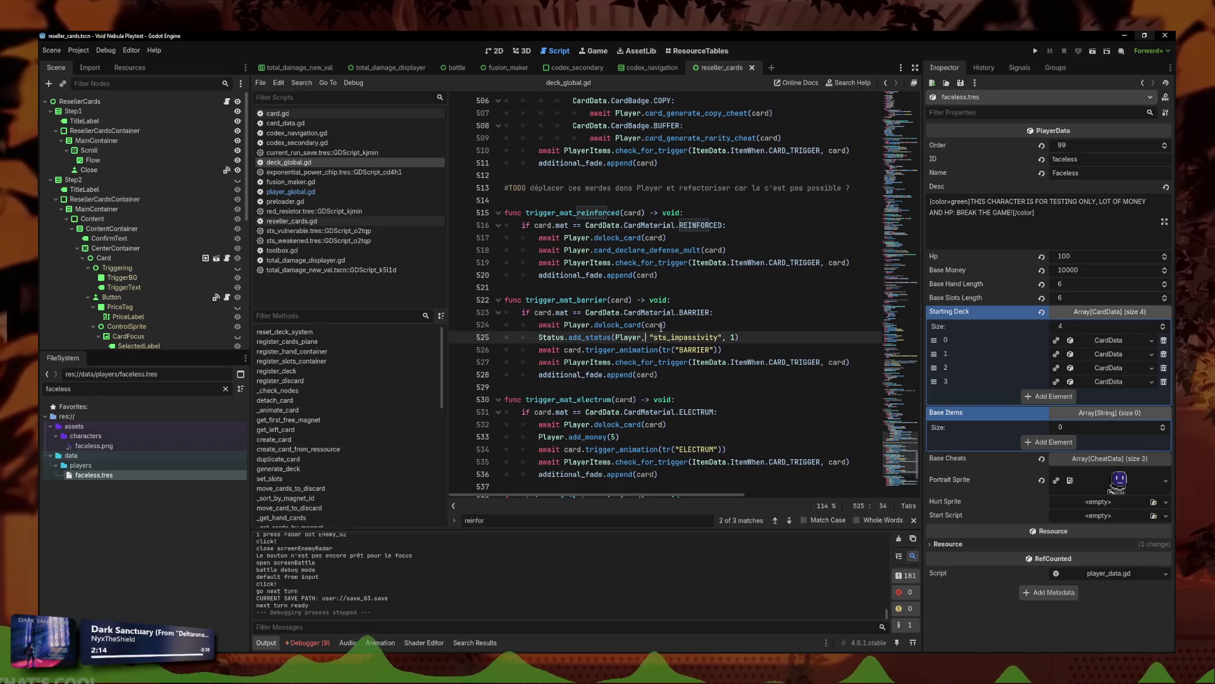
left_click(747, 303)
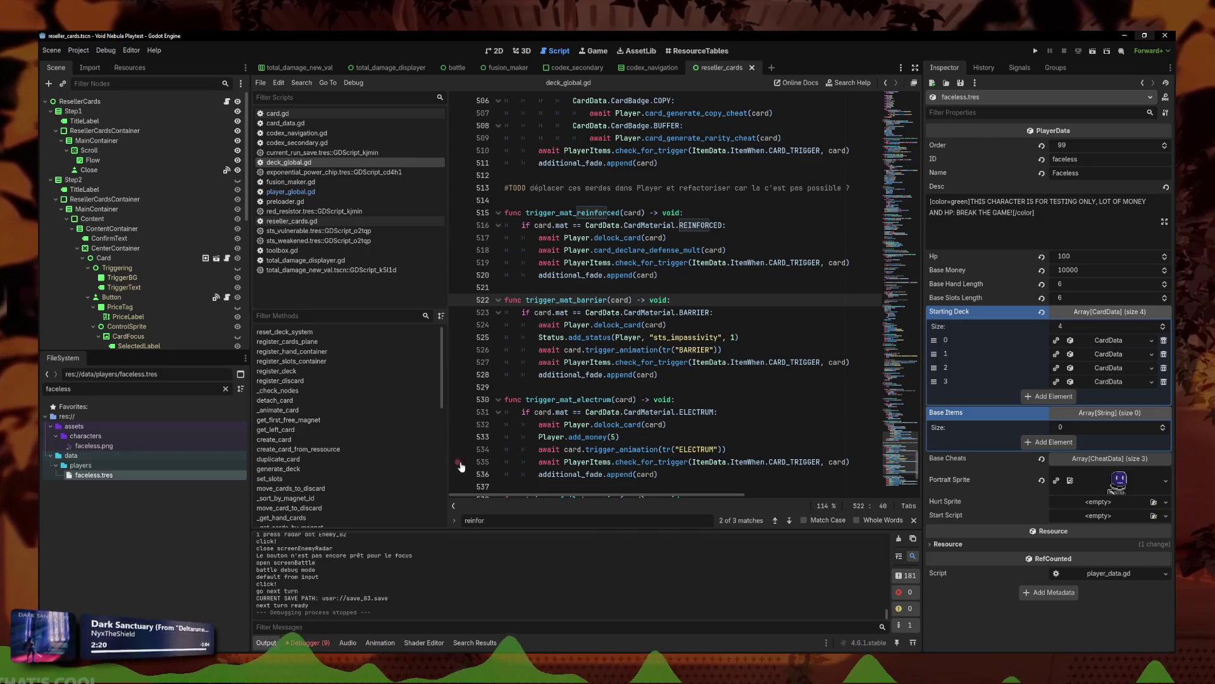
left_click(1036, 50)
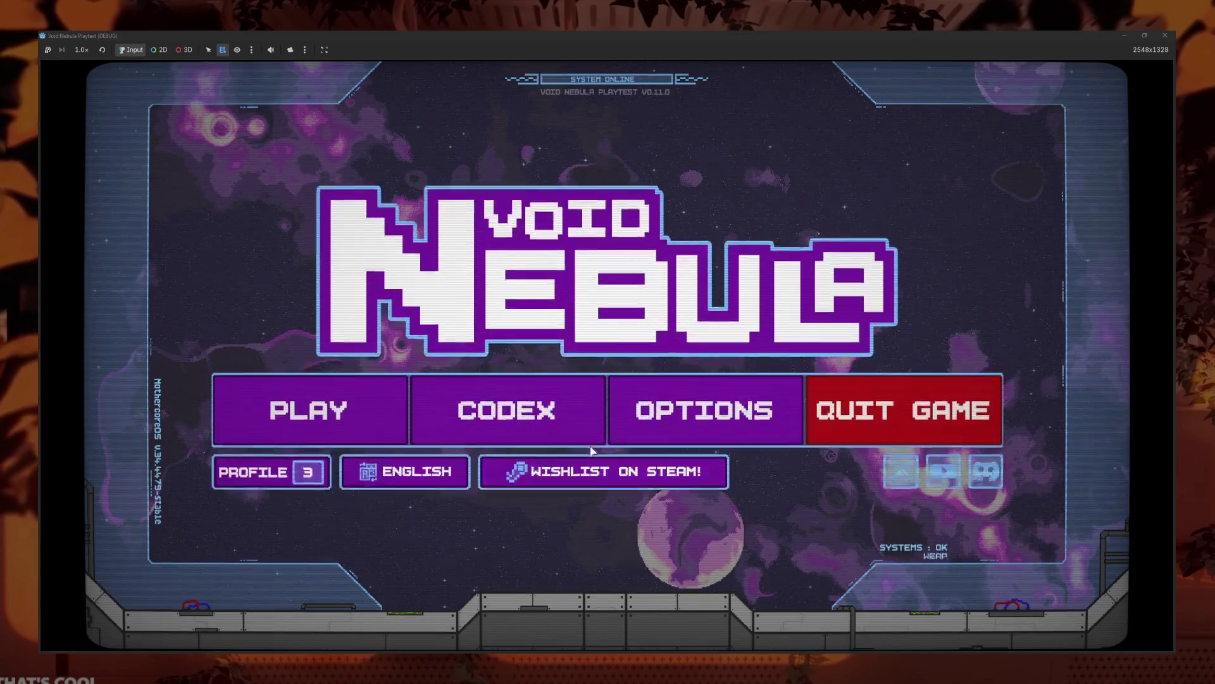
Step: Open the Codex, glance at Card Badges, then view Card Materials and read the card tooltips
left_click(507, 410)
left_click(789, 363)
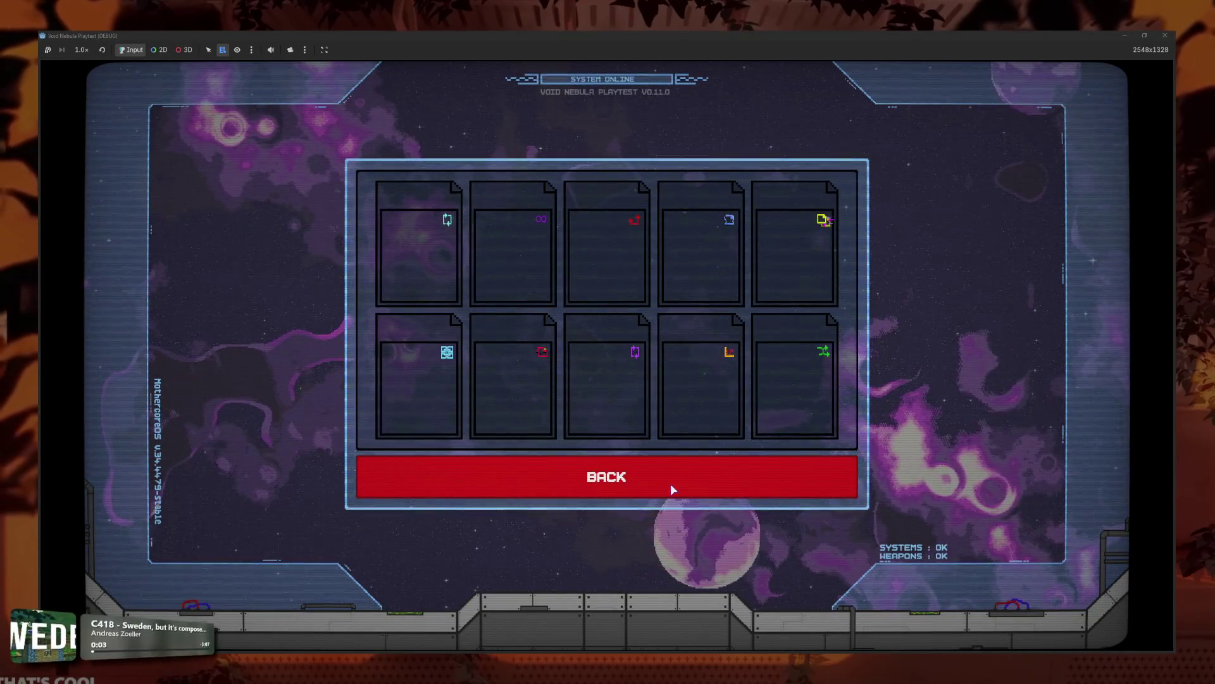
left_click(696, 481)
left_click(773, 415)
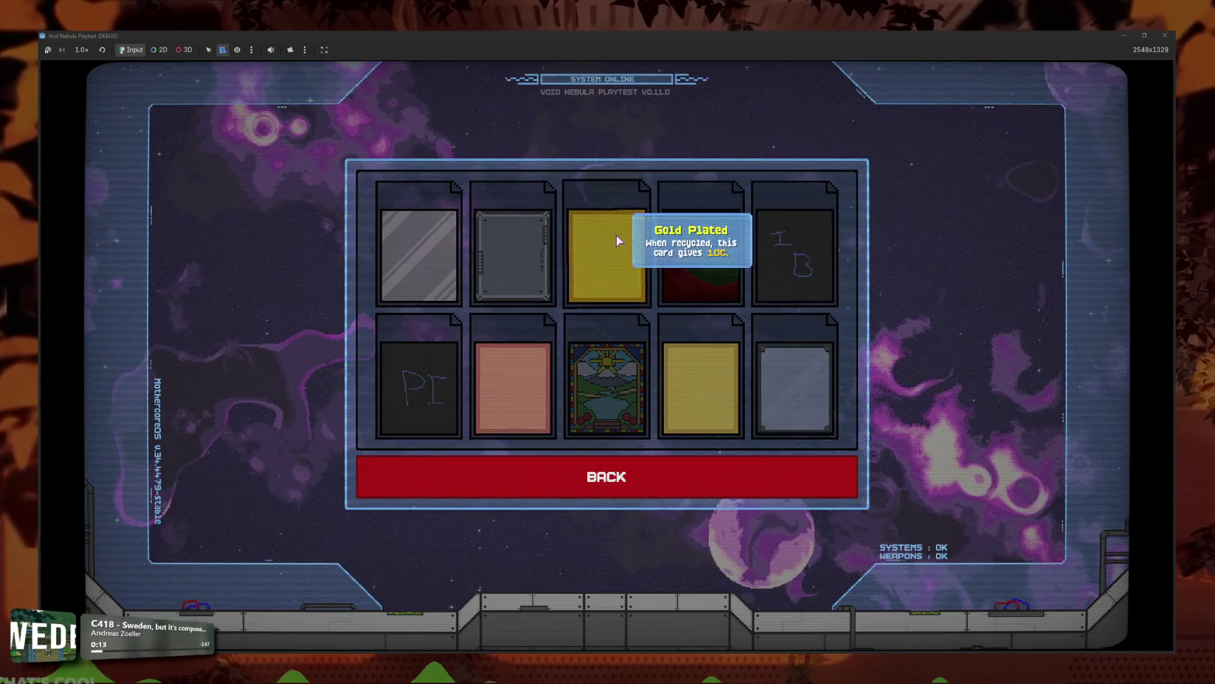
mouse_move(431, 232)
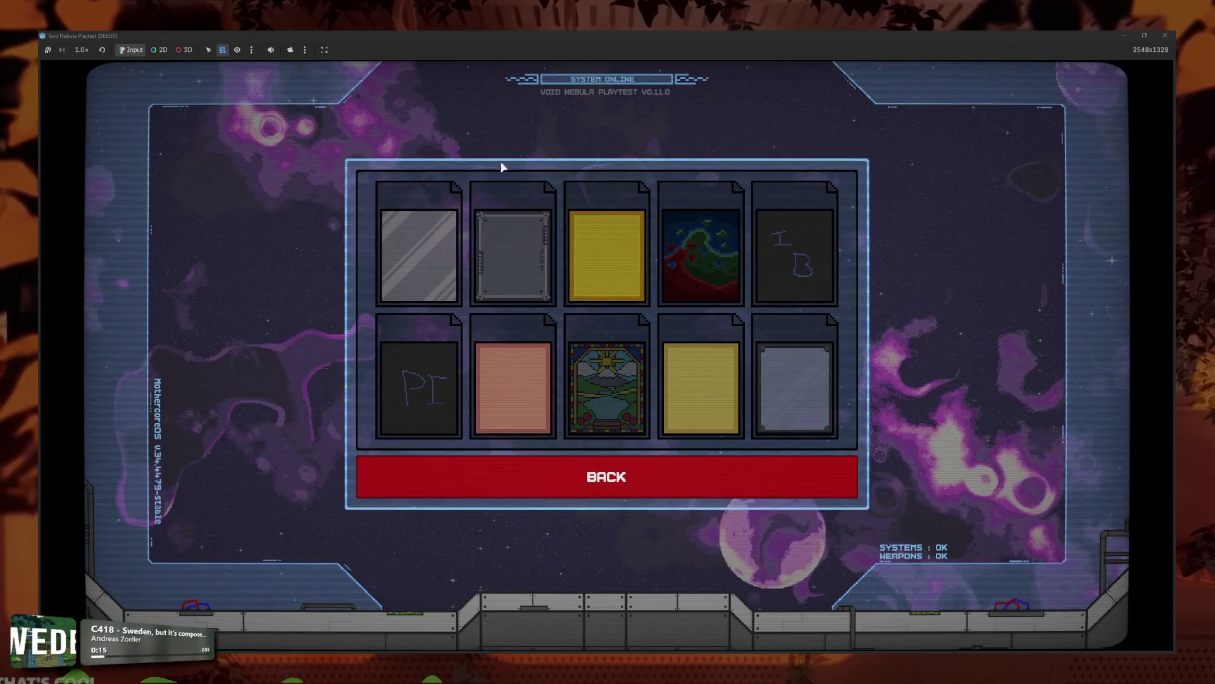
mouse_move(605, 215)
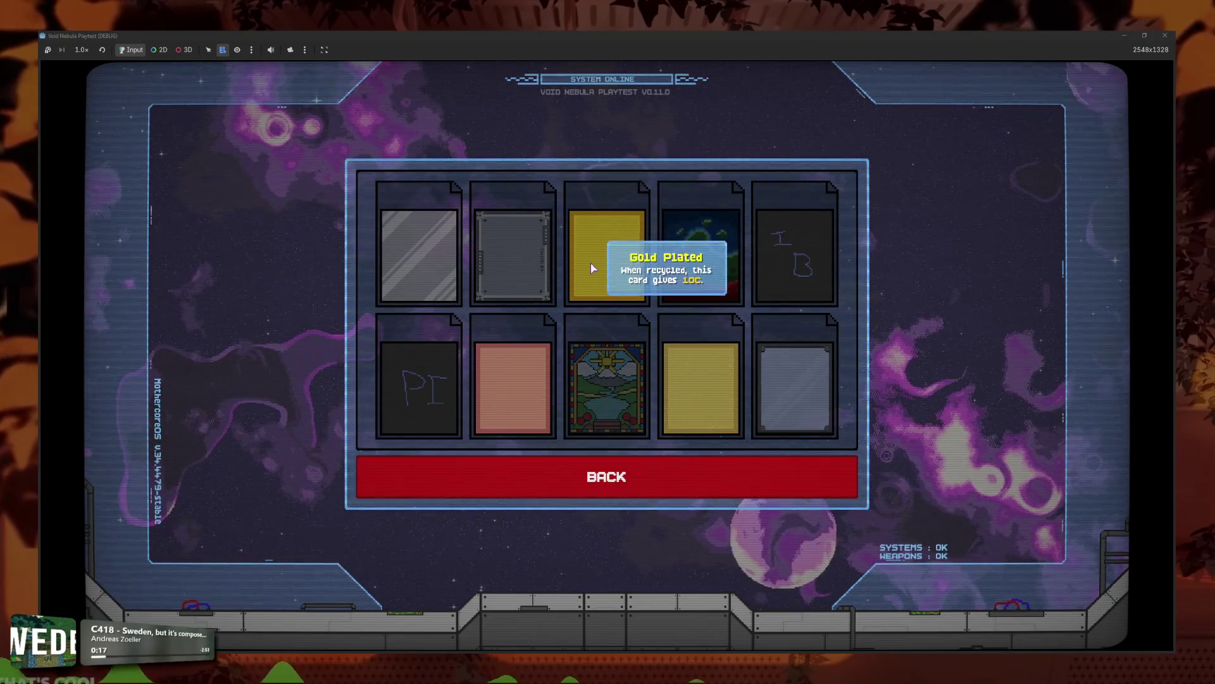
mouse_move(626, 251)
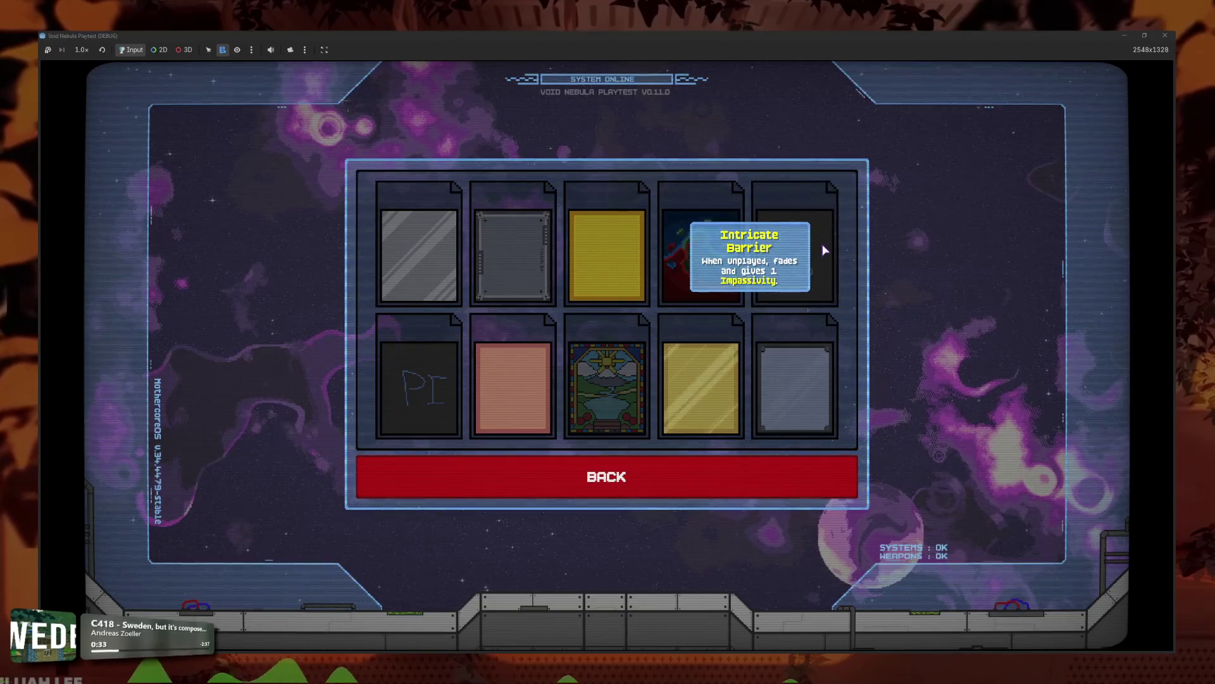
mouse_move(682, 462)
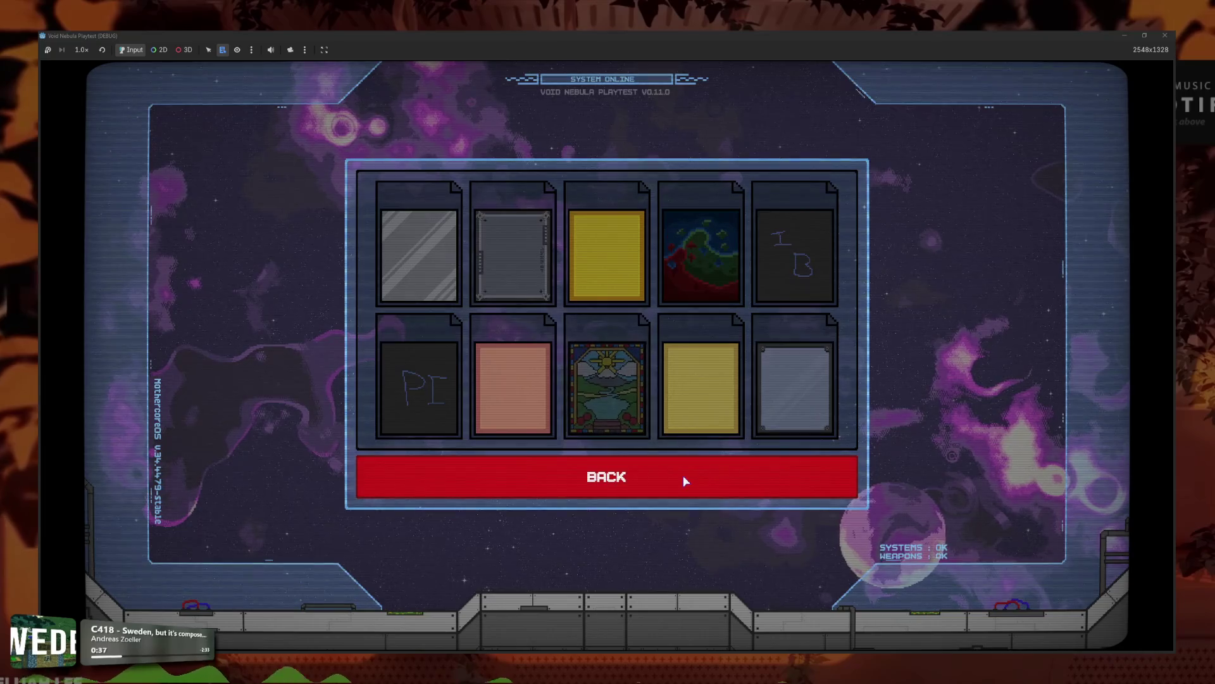
Step: Return to the main menu and switch the run selection to a new run with the last character
left_click(647, 475)
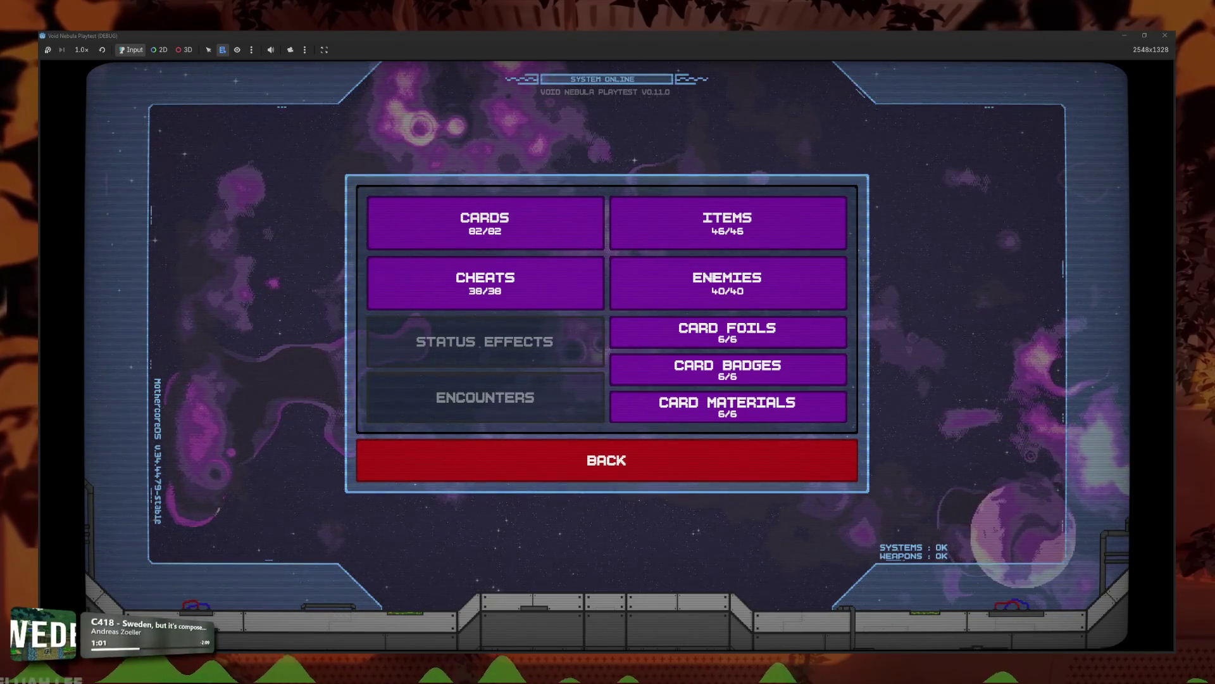
left_click(456, 453)
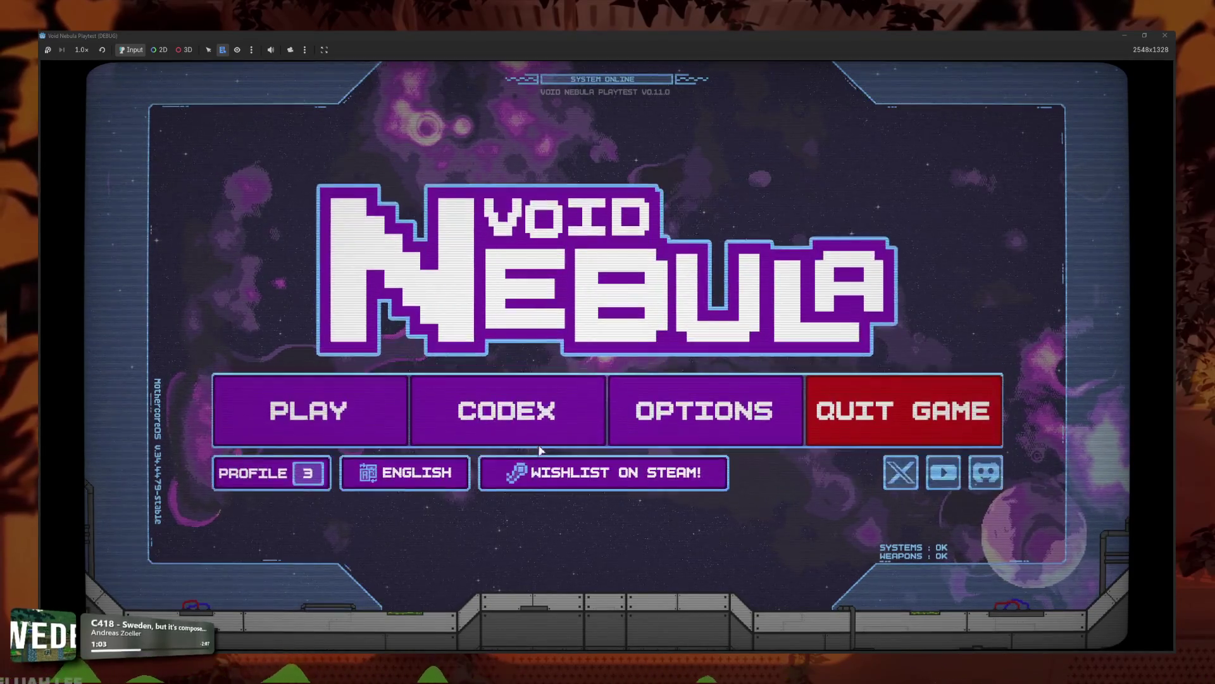
left_click(405, 408)
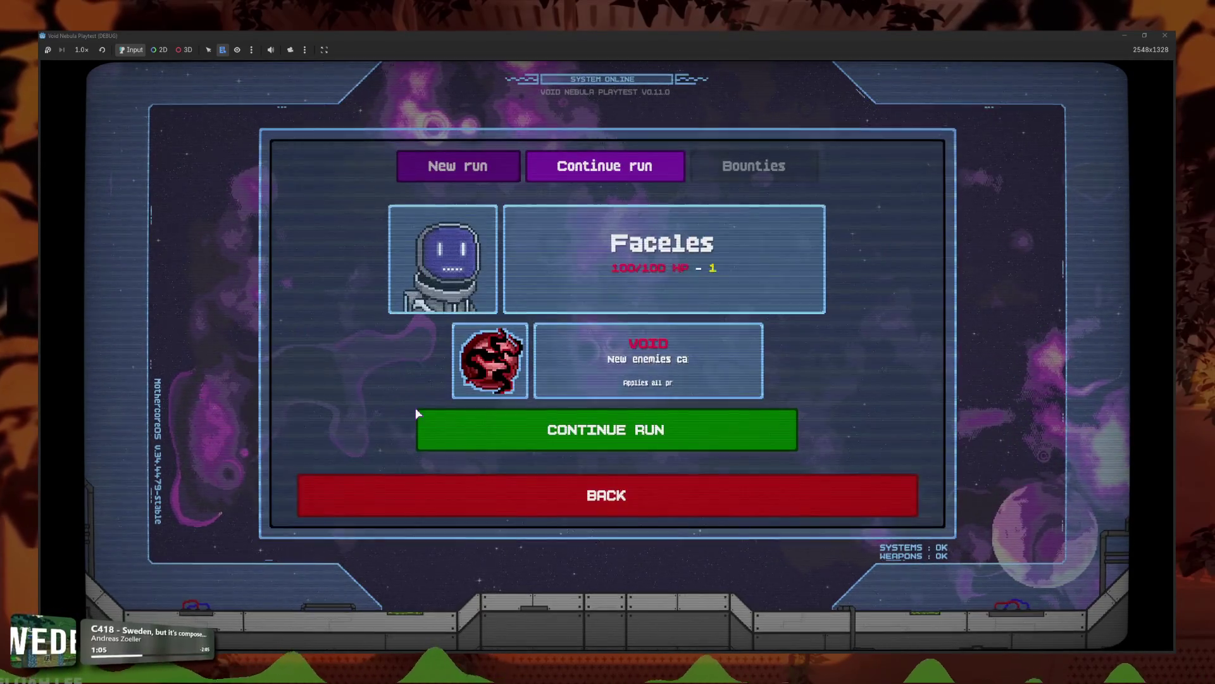
left_click(458, 166)
left_click(593, 168)
left_click(500, 166)
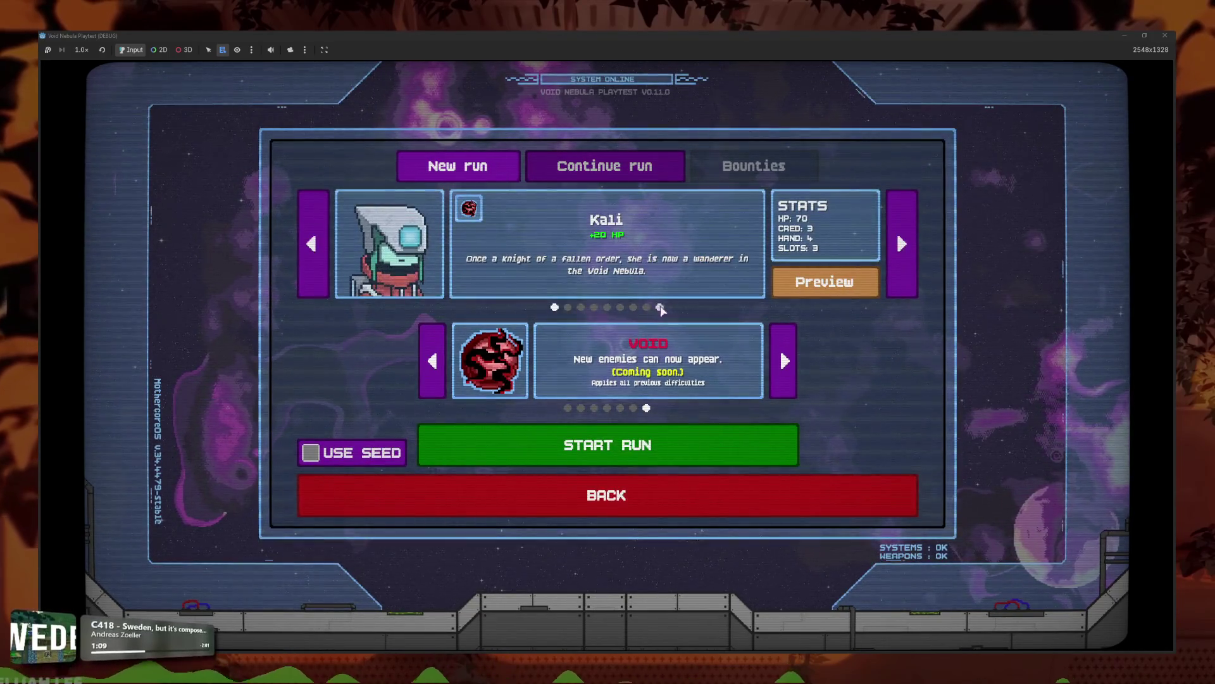
left_click(310, 244)
Step: Go back into the Codex and reopen Card Materials several times to replay its appearing animation
left_click(700, 500)
left_click(561, 415)
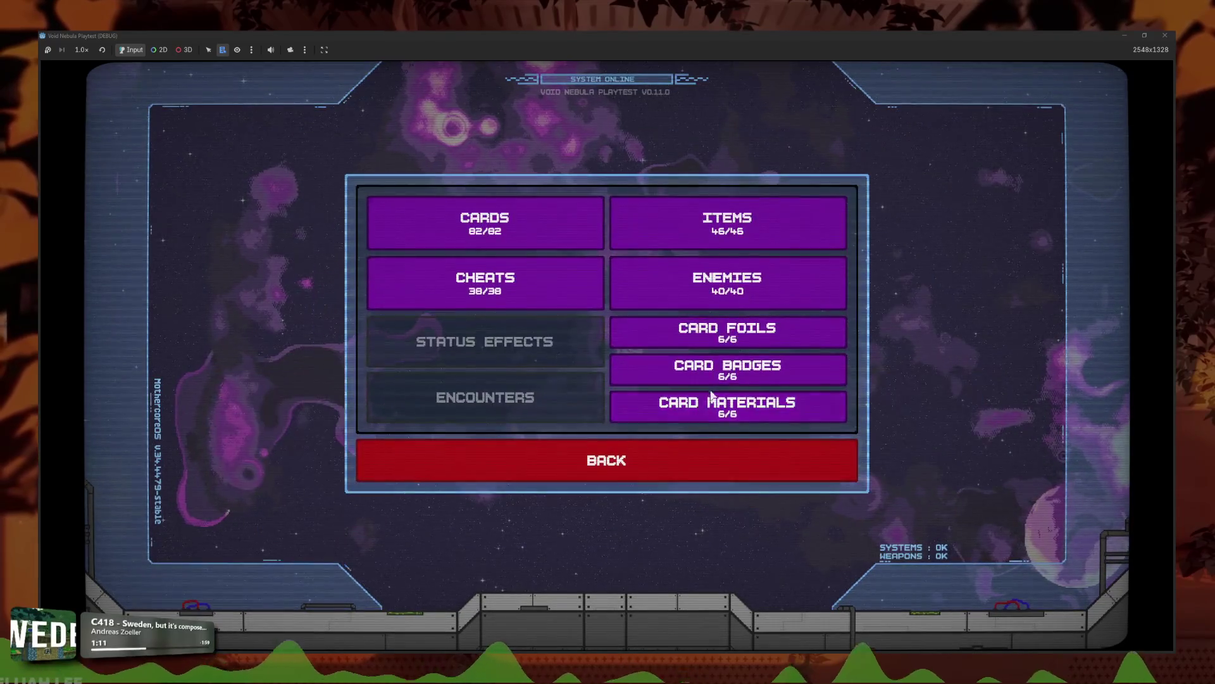
left_click(728, 402)
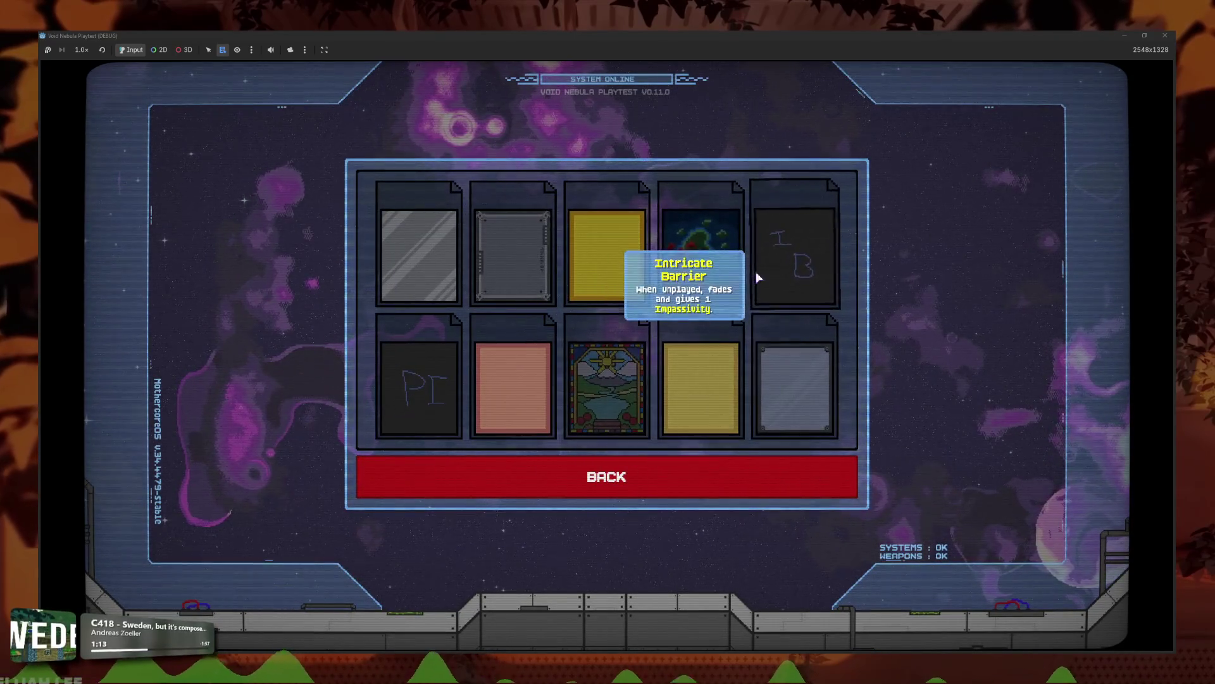
left_click(709, 472)
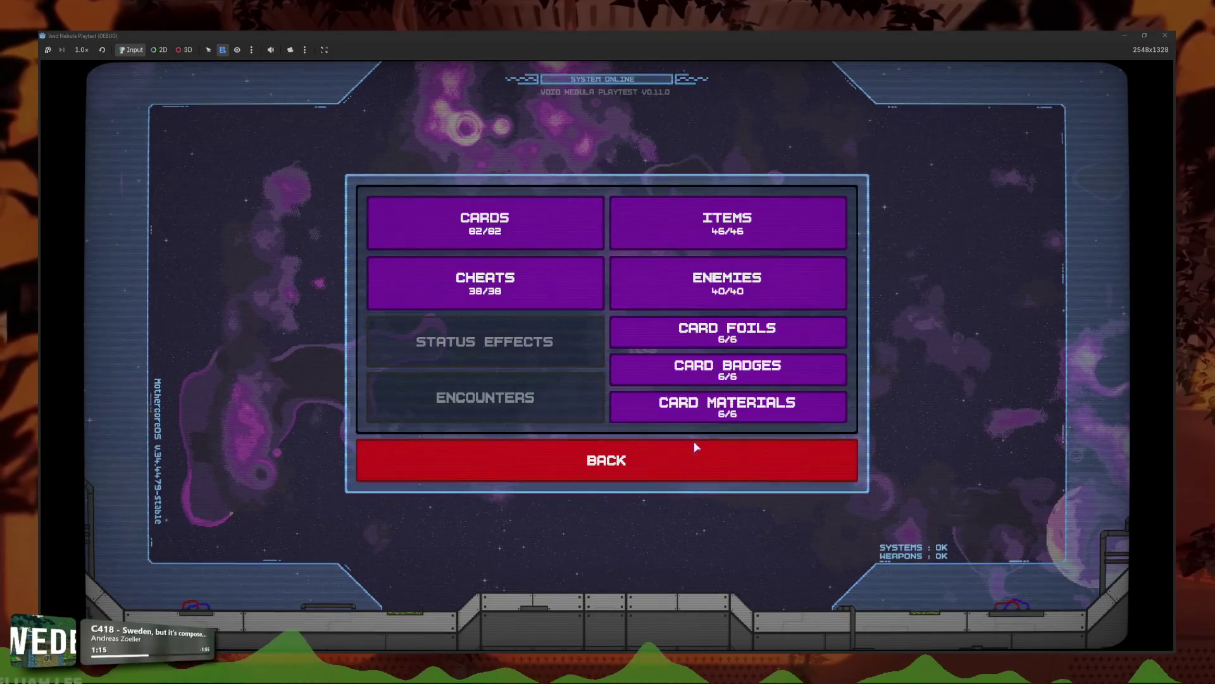
left_click(728, 403)
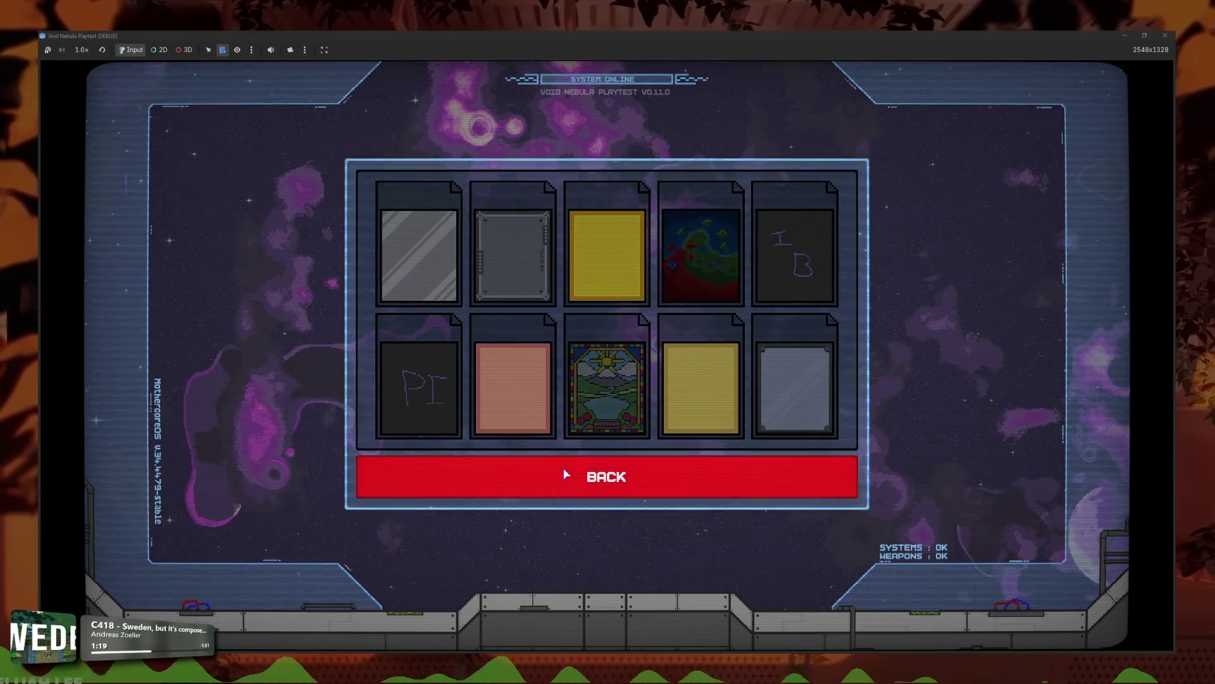
left_click(563, 474)
left_click(728, 404)
left_click(738, 468)
left_click(728, 404)
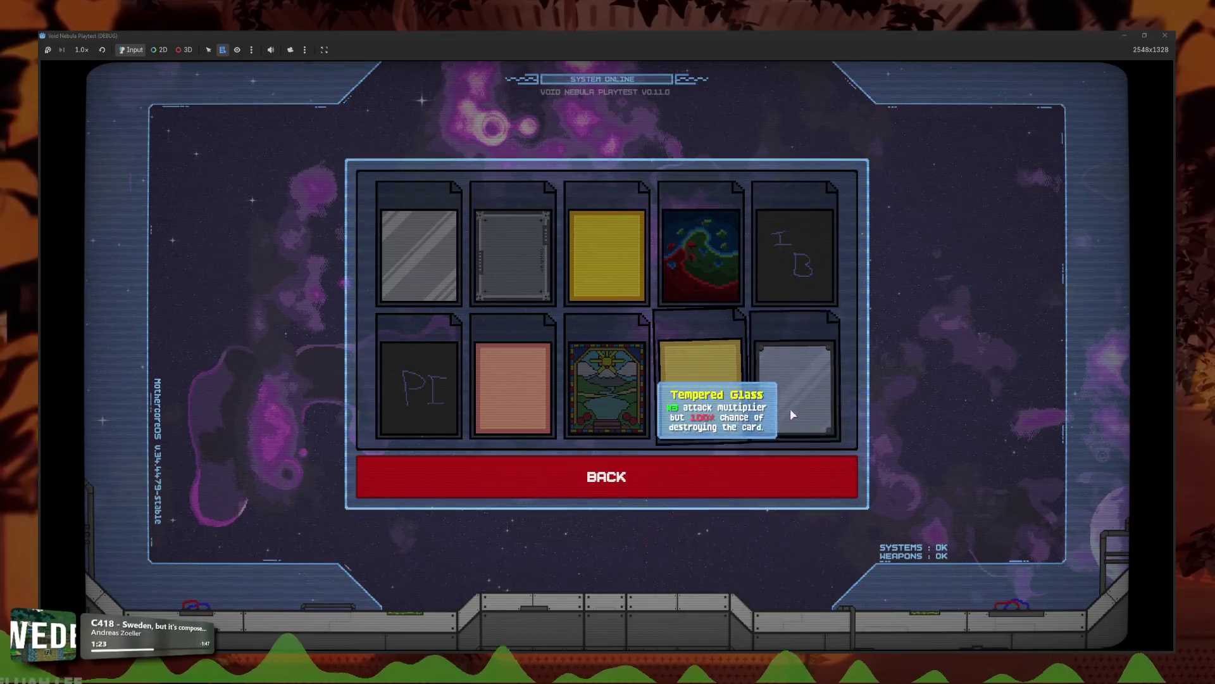
Step: Replay the Card Materials animation a few more times, then close the game window
left_click(712, 476)
left_click(723, 412)
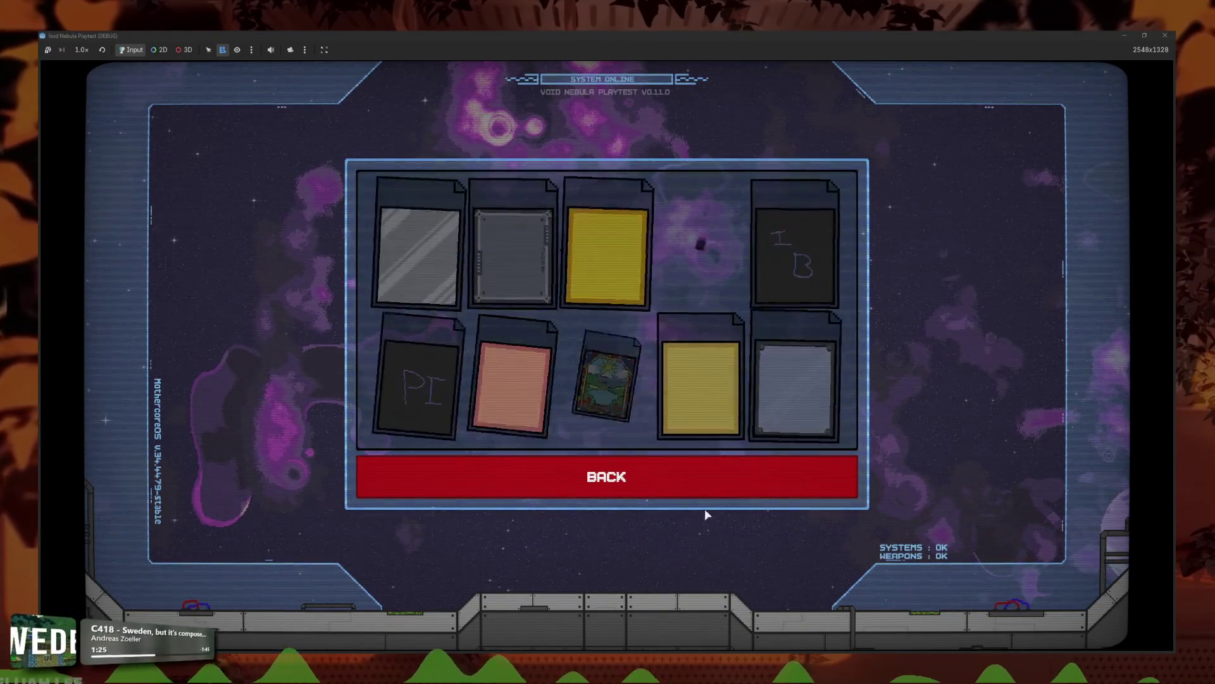
left_click(705, 480)
left_click(711, 399)
left_click(715, 476)
left_click(716, 408)
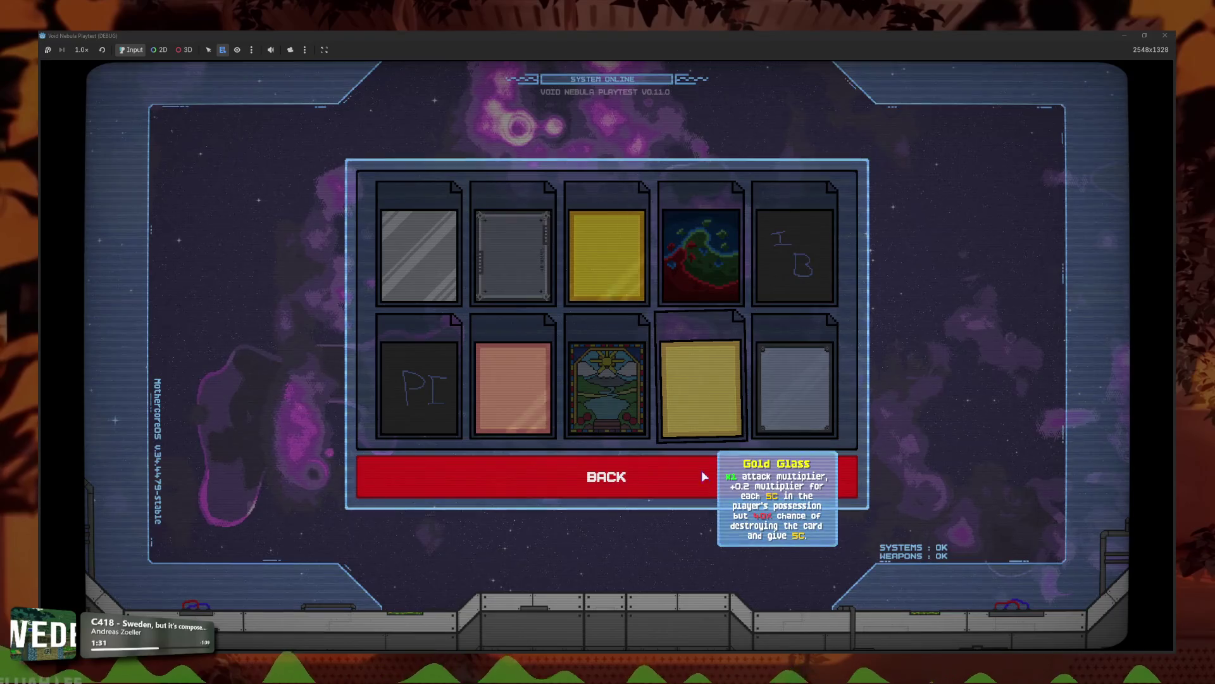
left_click(1159, 35)
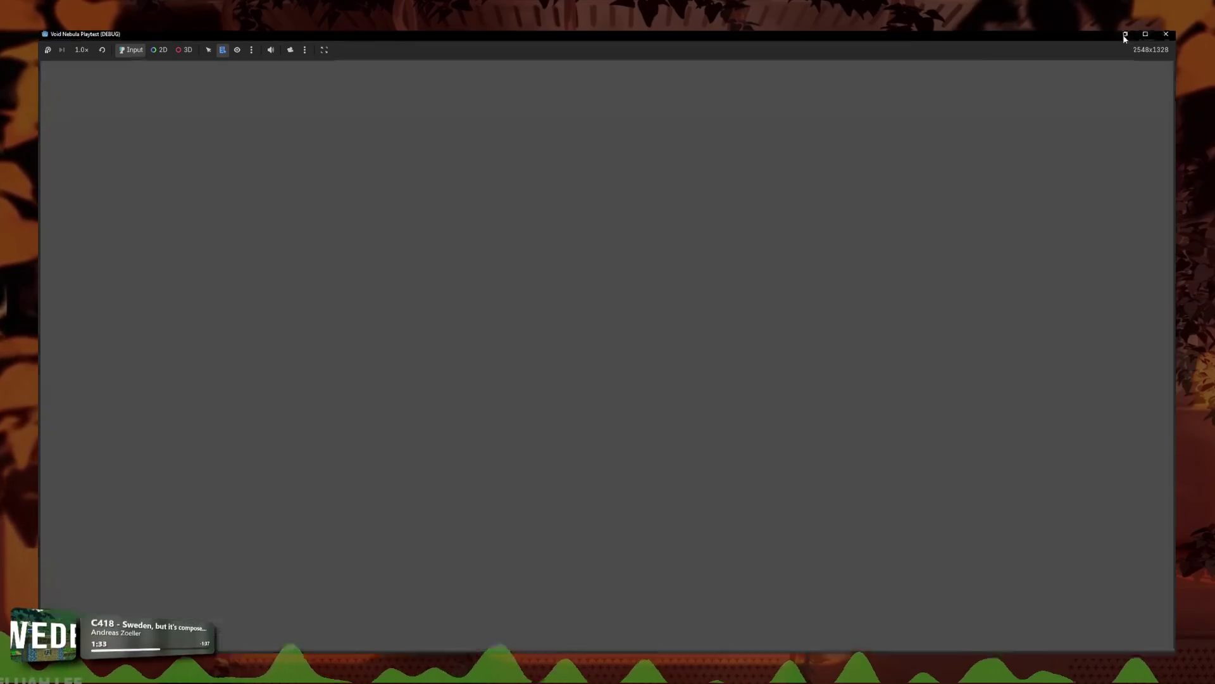
Step: In card.gd, declare 'var init: bool = false' on a new line after tooltip_data
left_click(294, 124)
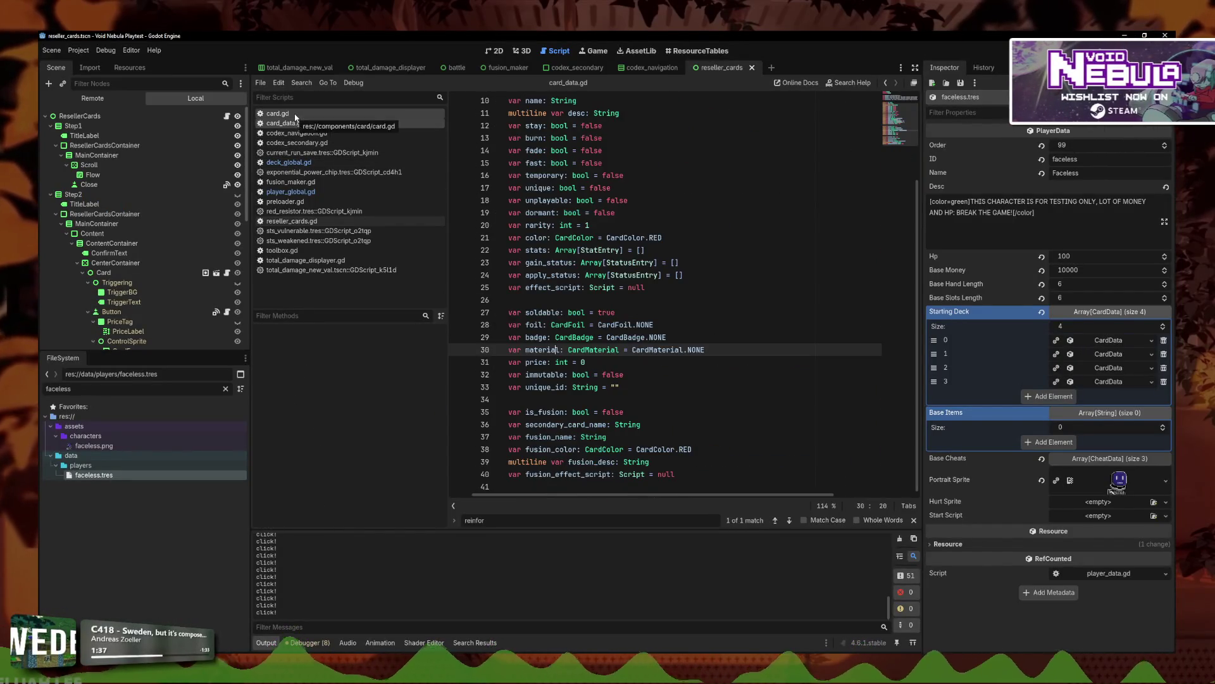
left_click(279, 113)
mouse_move(917, 433)
left_mouse_down()
mouse_move(921, 474)
mouse_move(921, 110)
left_mouse_up()
scroll(702, 298, "down", 2)
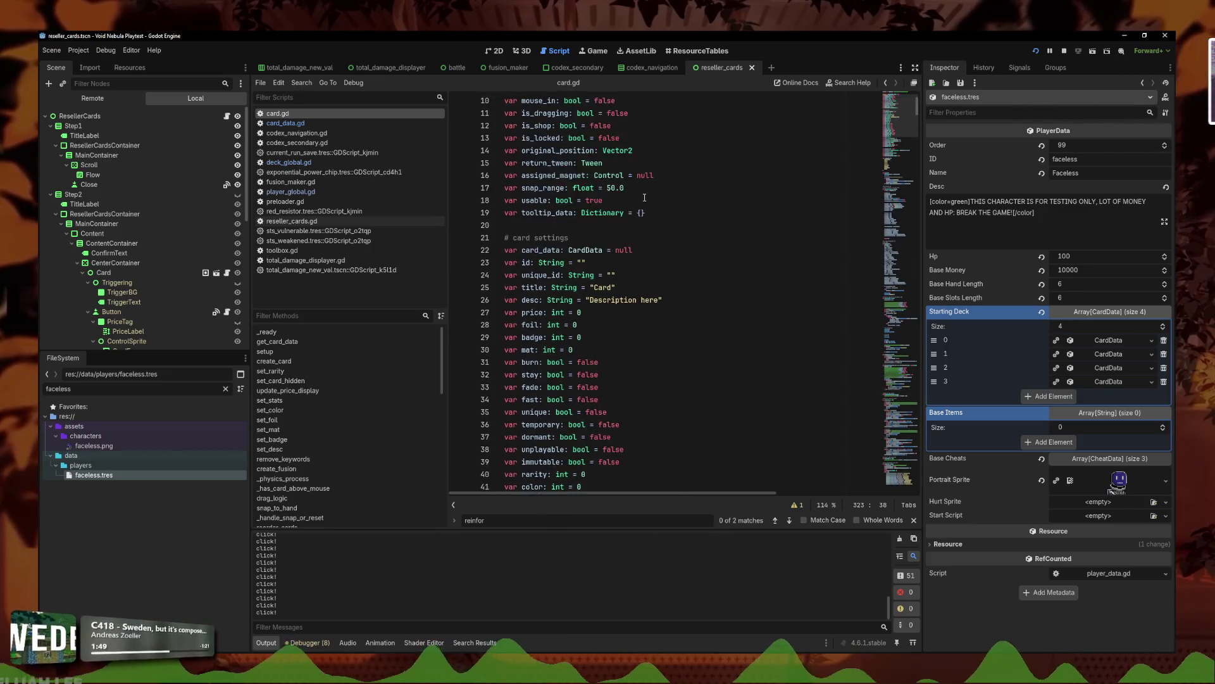
scroll(644, 198, "up", 1)
scroll(559, 216, "down", 4)
scroll(687, 281, "up", 5)
left_click(686, 281)
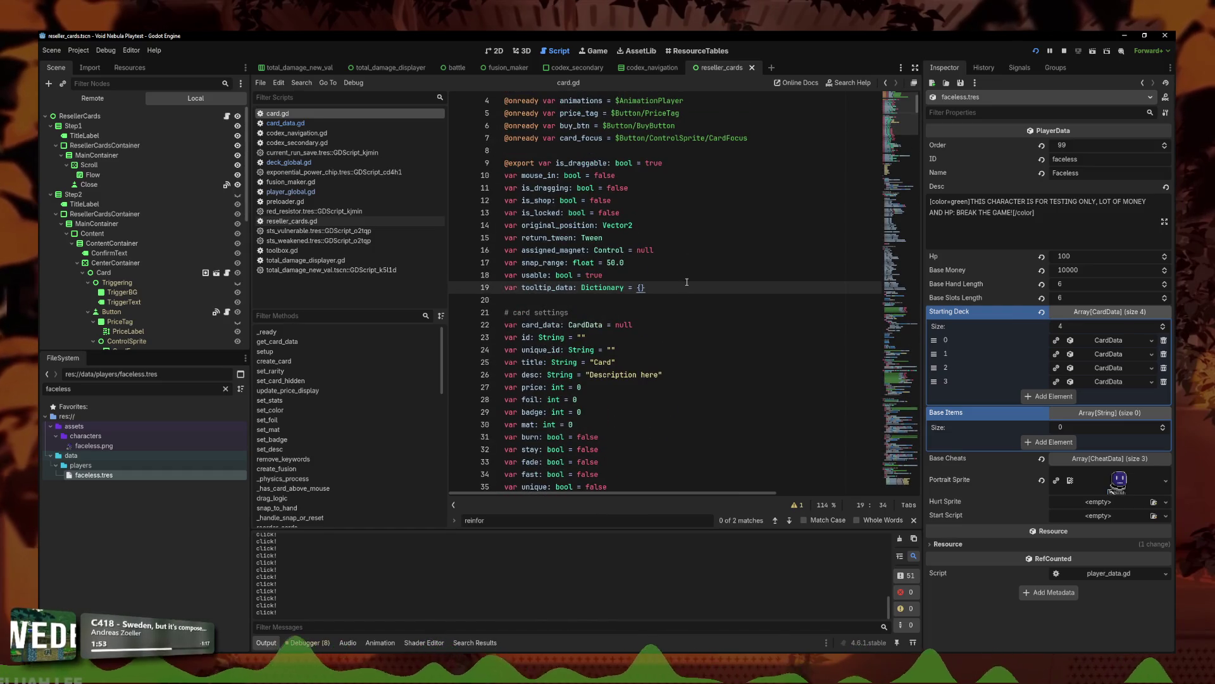
key("Return")
type("var init: bool =")
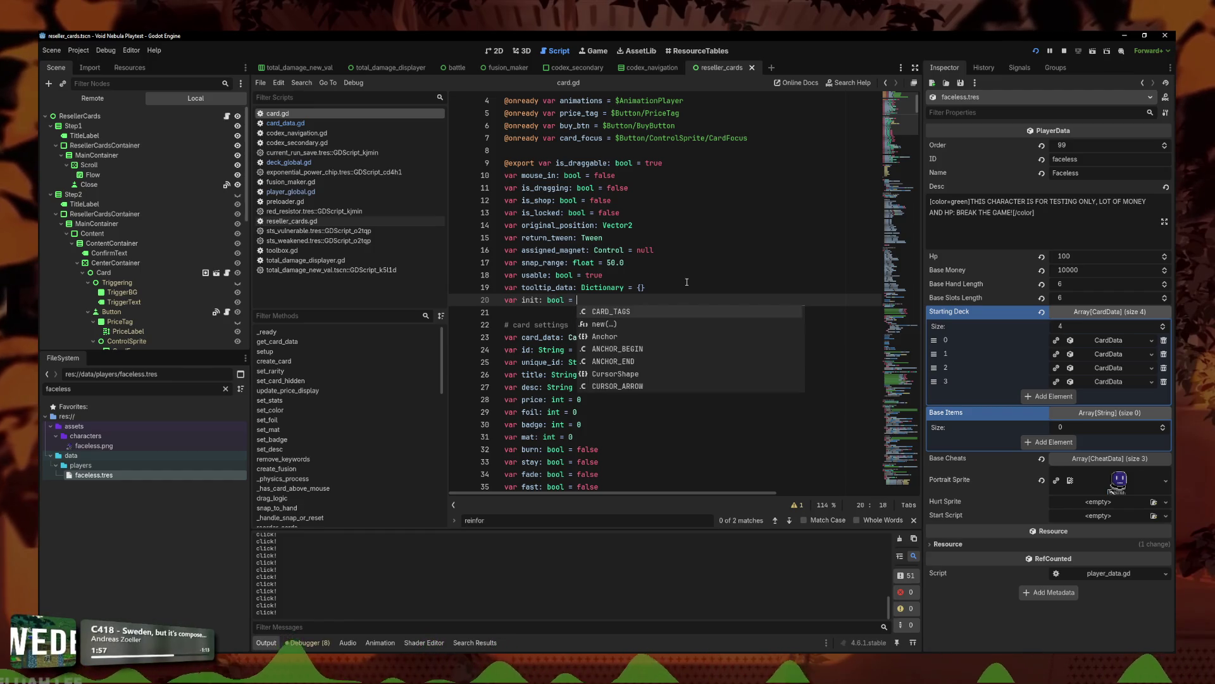
type("false")
Step: Add 'init = true' as the last line of _ready()
scroll(621, 296, "down", 7)
scroll(621, 296, "down", 10)
left_click(643, 351)
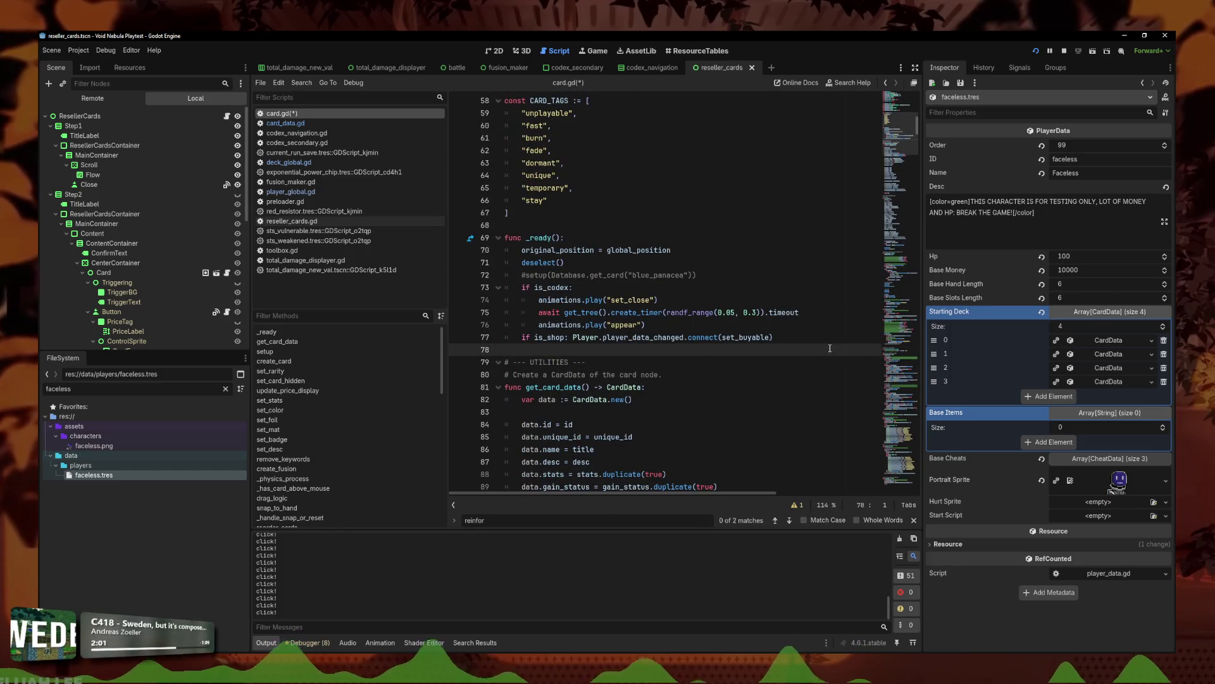
key("Tab")
key("Return")
key("Up")
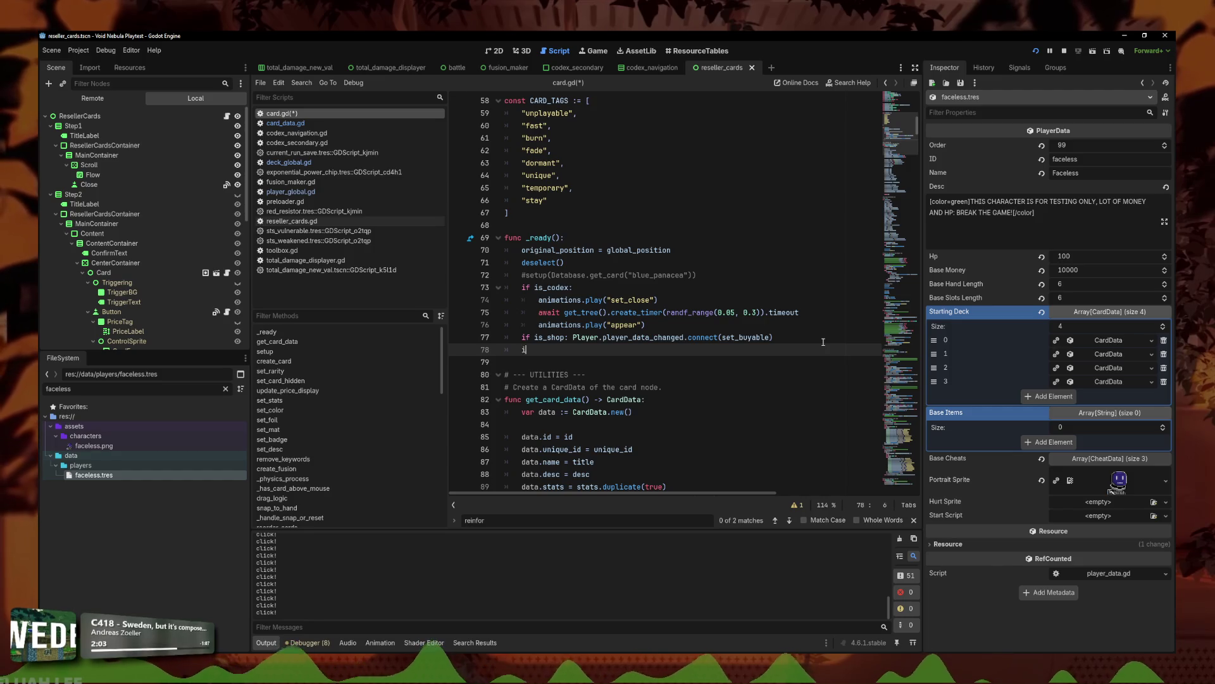
type("nit = true")
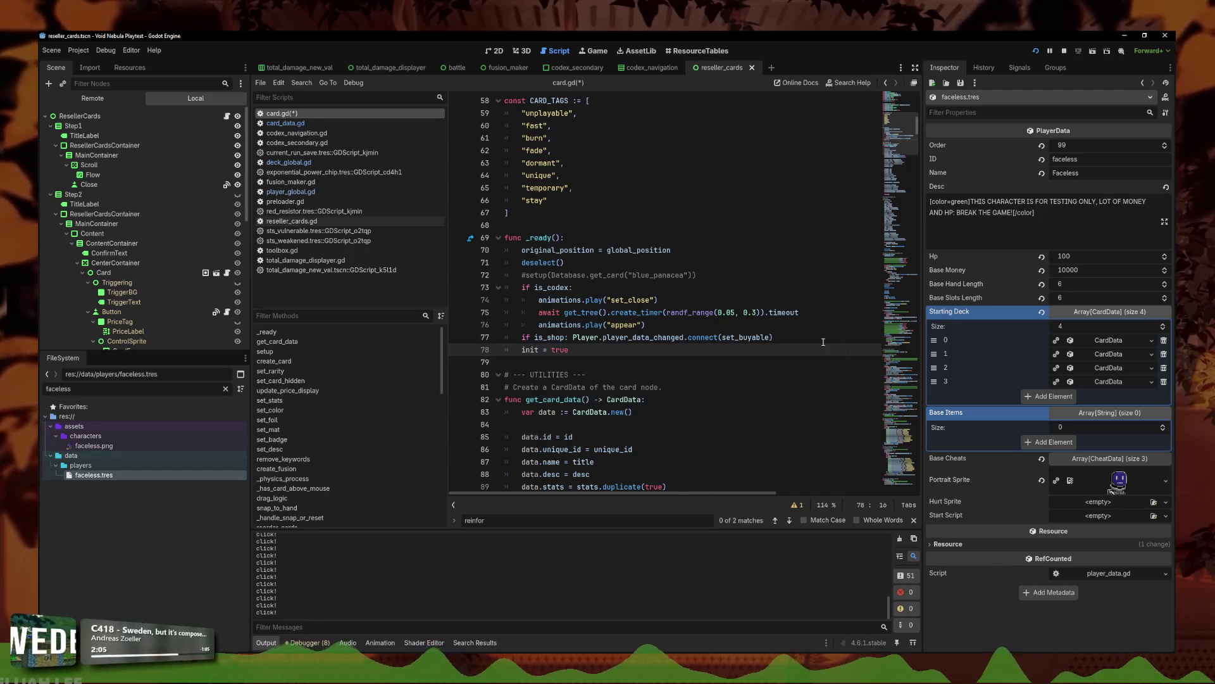
left_click_drag(902, 184, 876, 453)
Step: Find _on_button_mouse_entered and delete its separate 'if not init: return' line
left_click(745, 380)
scroll(710, 281, "down", 5)
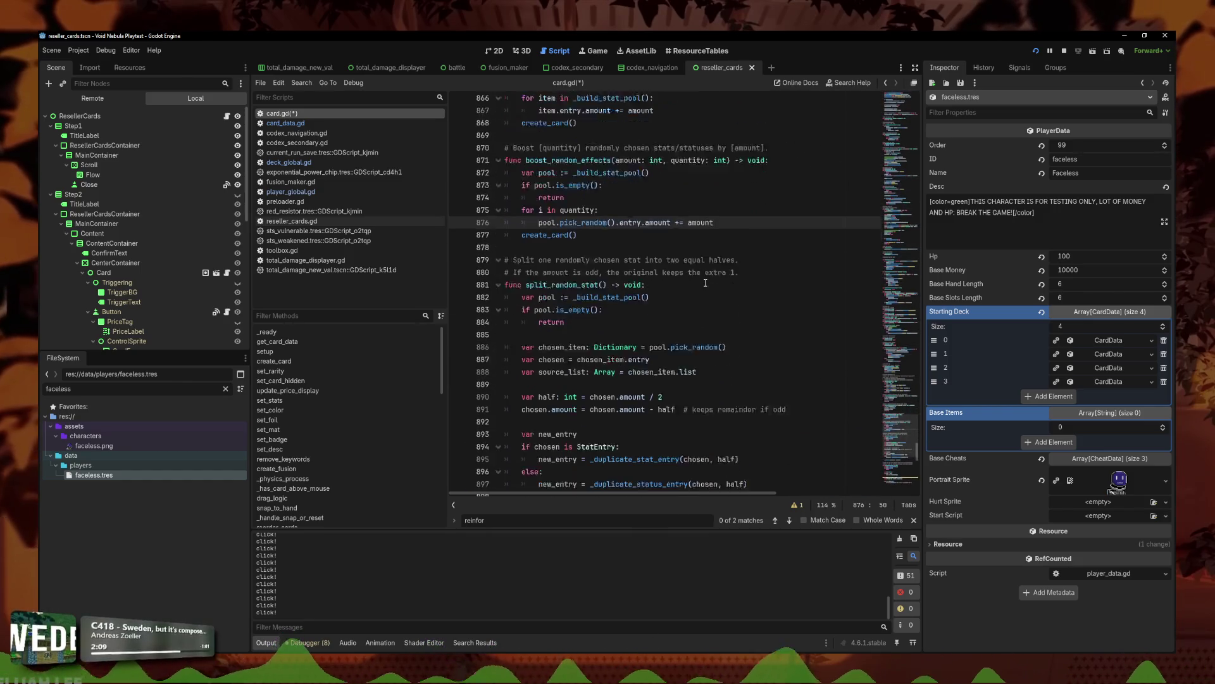
key("ctrl+f")
type("mouse_entered")
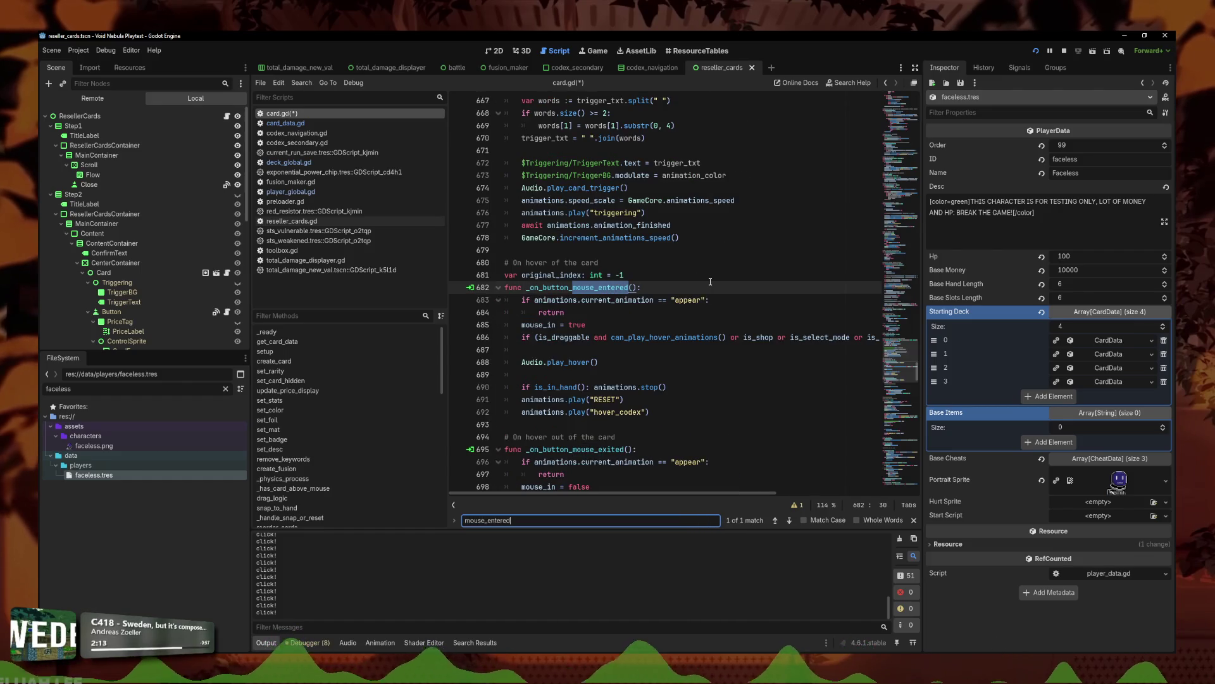
left_click(707, 282)
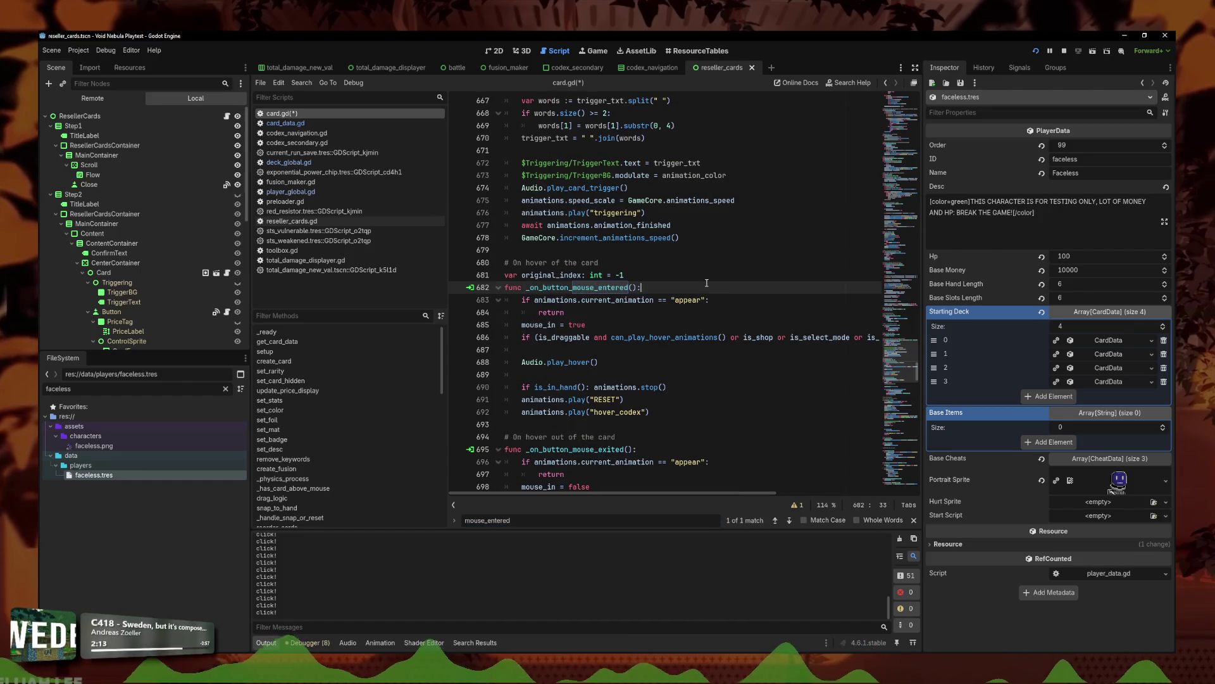
scroll(672, 309, "down", 4)
key("Return")
type("pri")
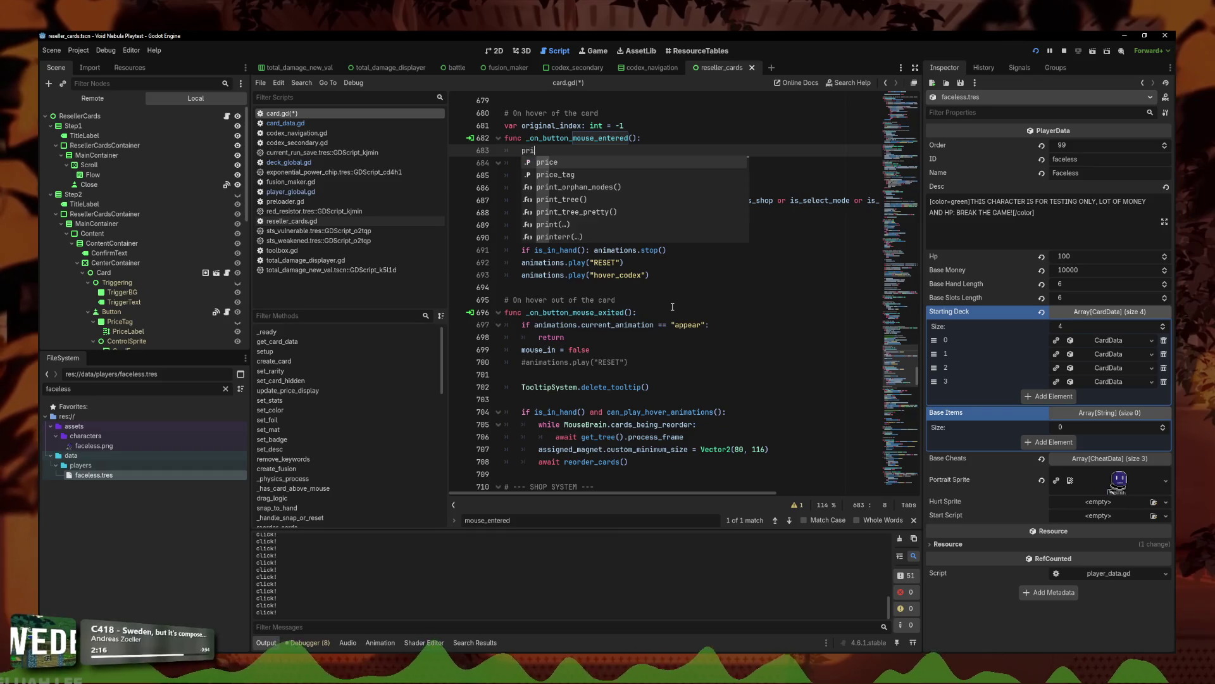
key("BackSpace")
key("BackSpace")
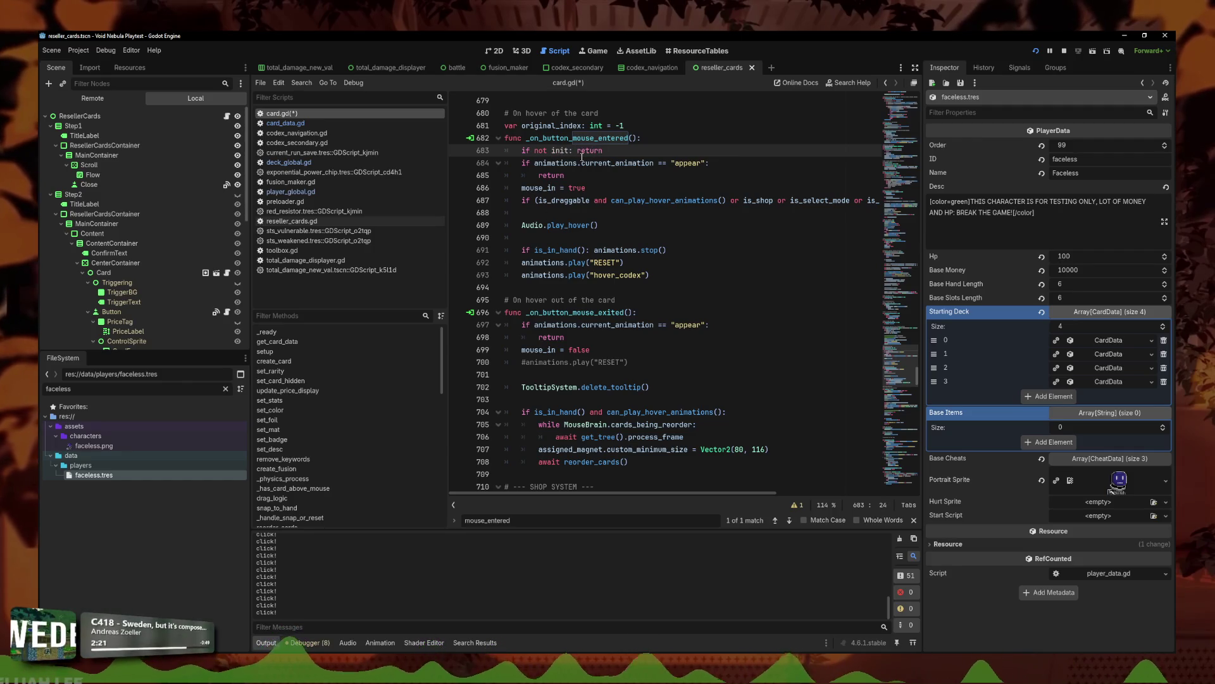
triple_click(591, 150)
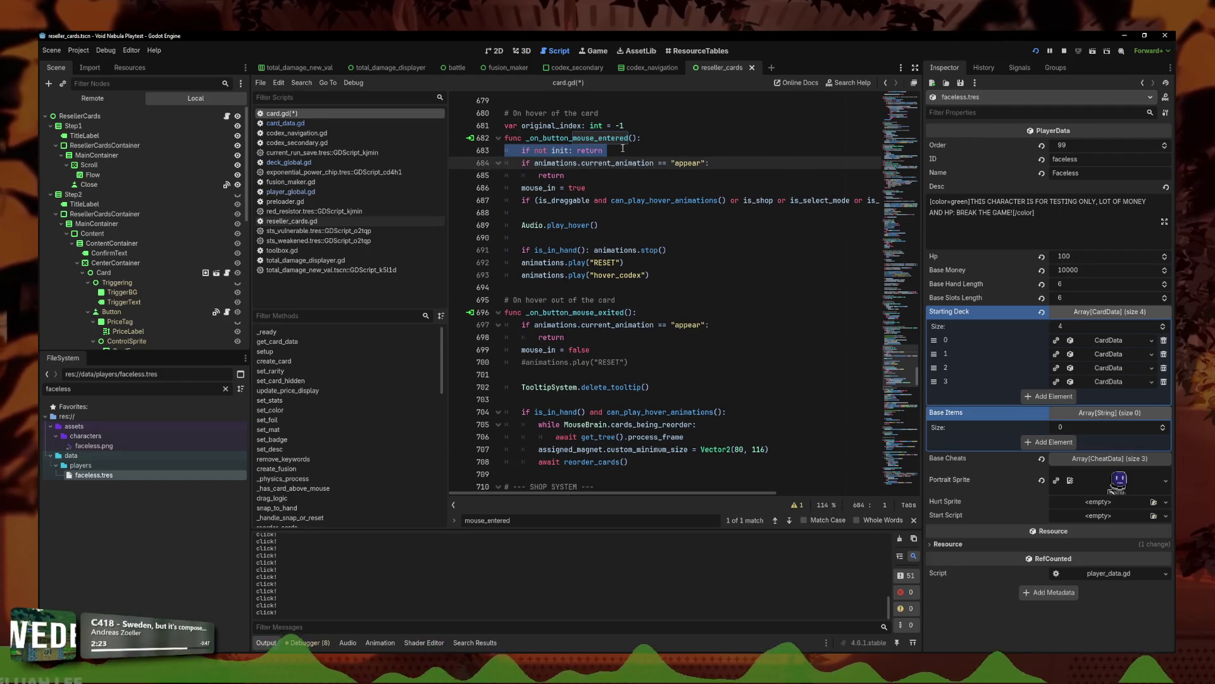
left_click(618, 150)
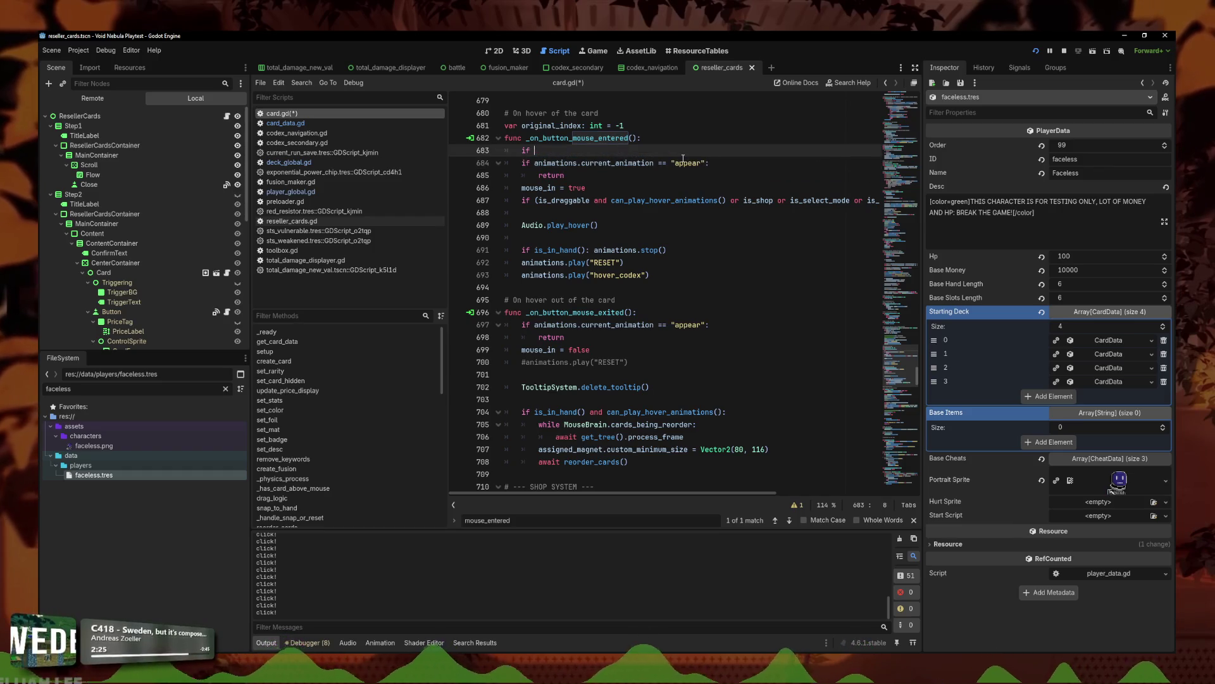
key("BackSpace")
key("BackSpace")
key("BackSpace")
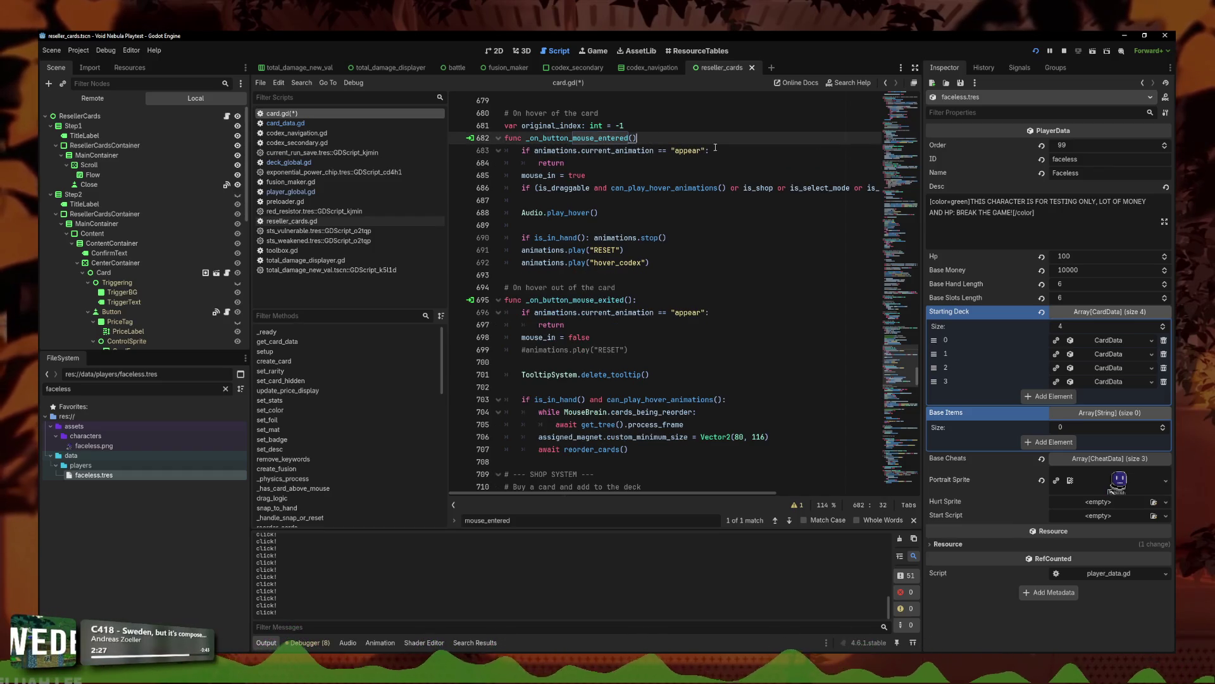
left_click(707, 150)
type(":")
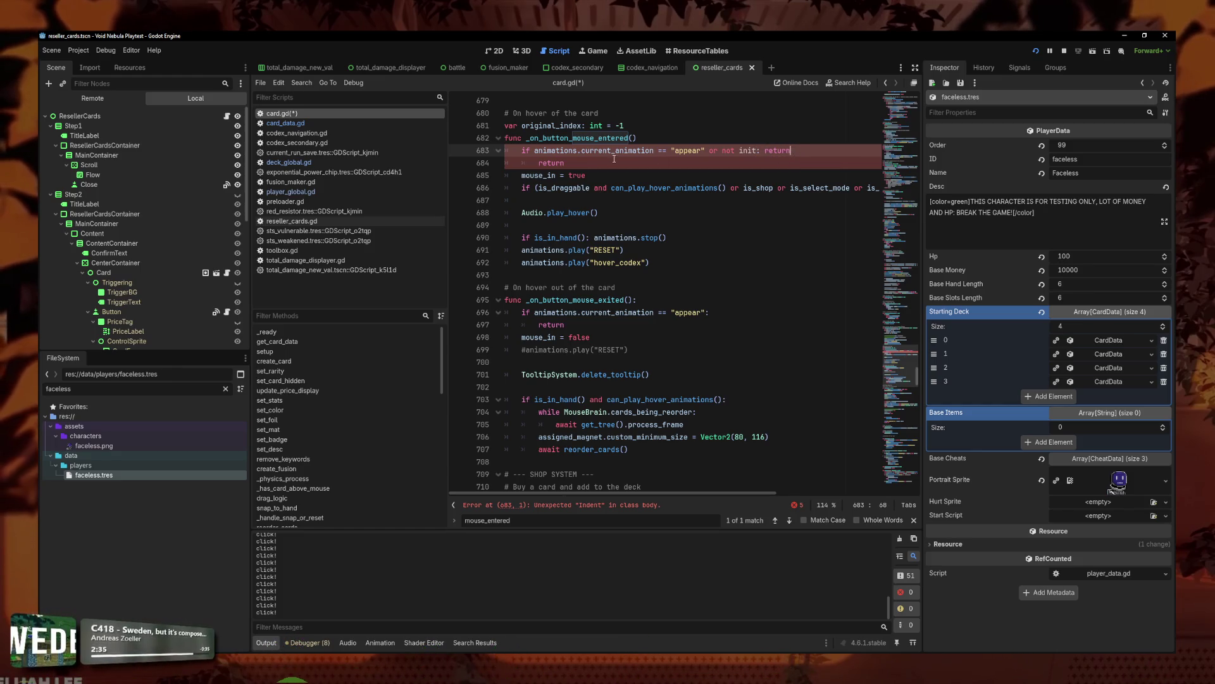
Step: Append 'or not init' to the mouse-entered handler's appear check and save card.gd
left_click(754, 162)
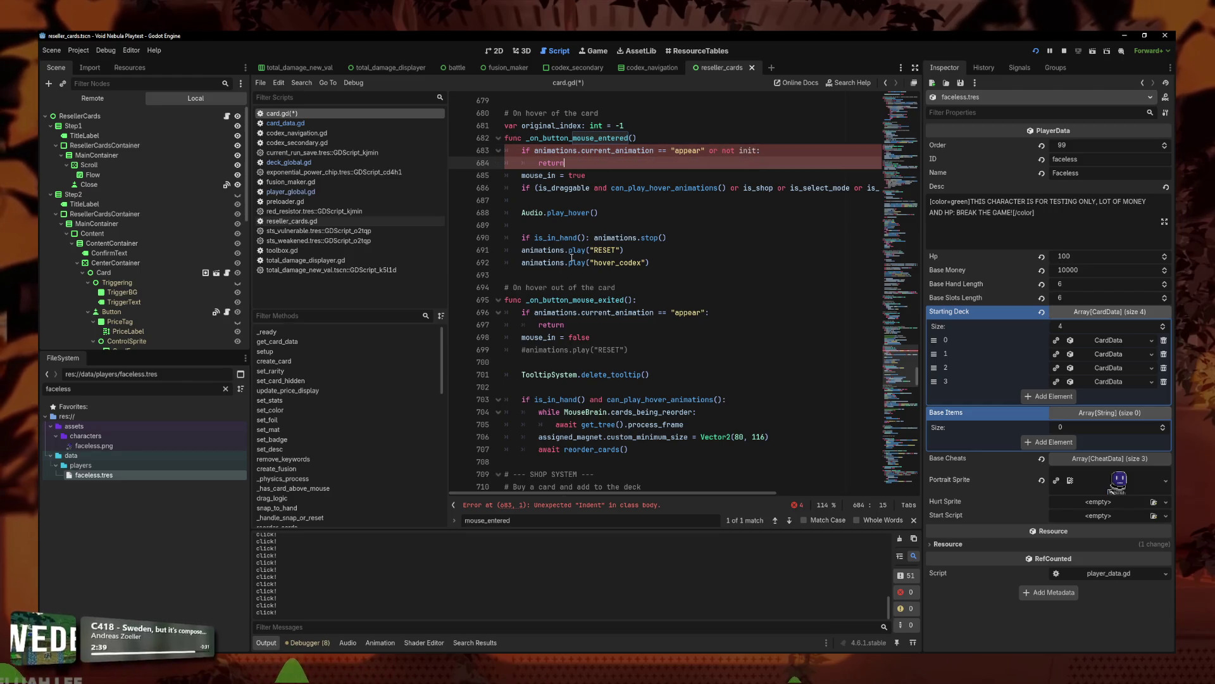
left_click(654, 507)
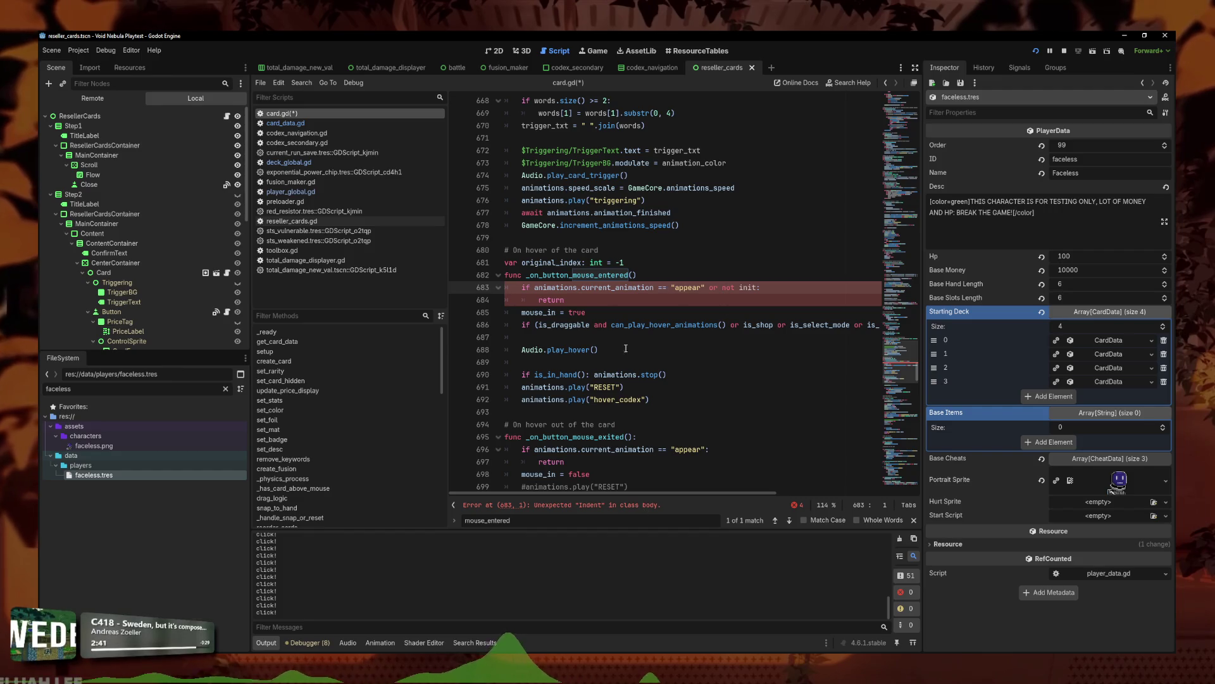
key("Down")
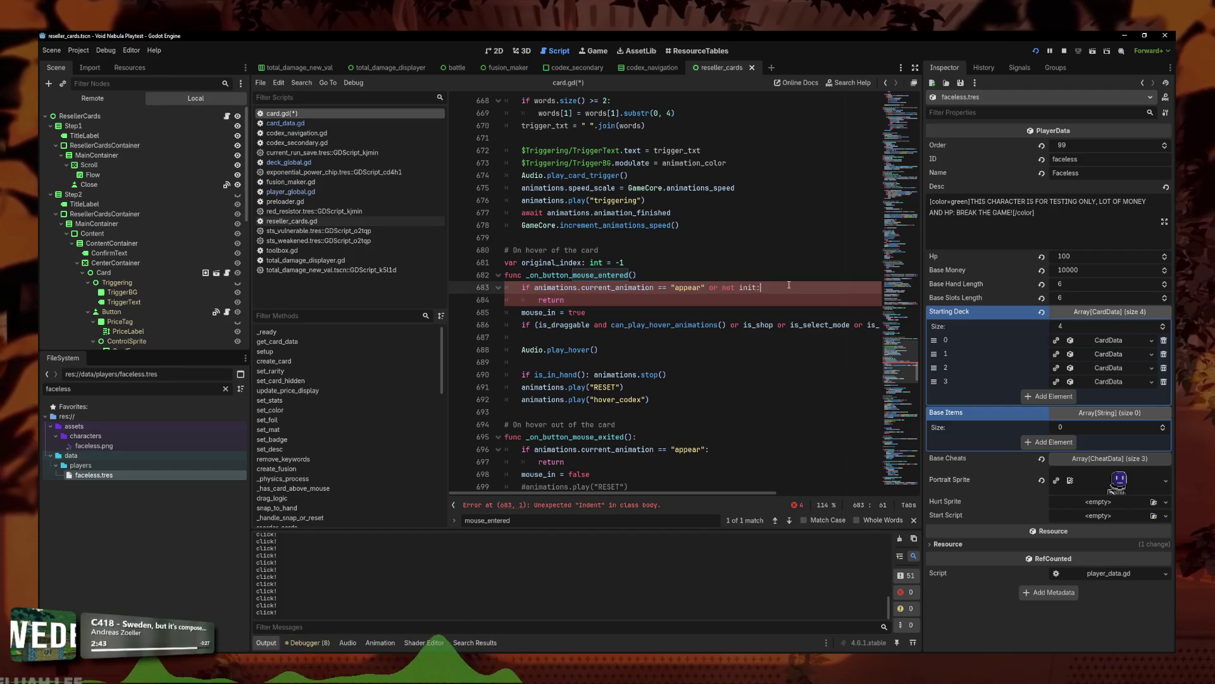
left_click_drag(758, 288, 712, 289)
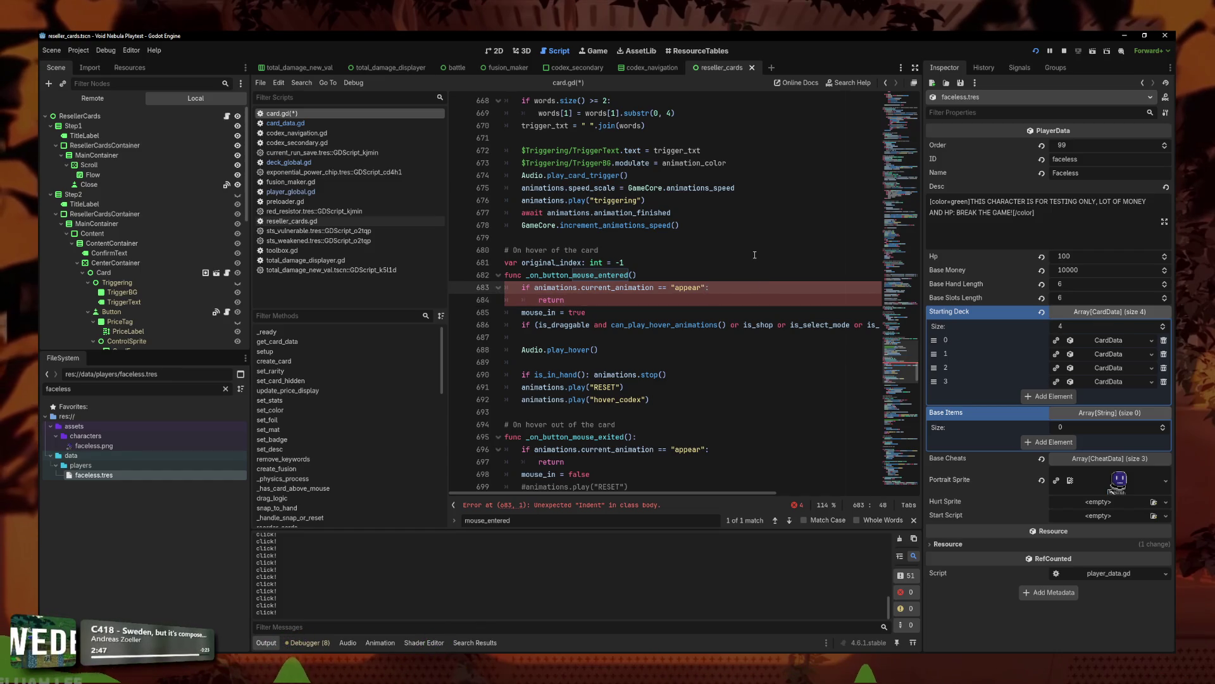
type("or")
left_click(669, 275)
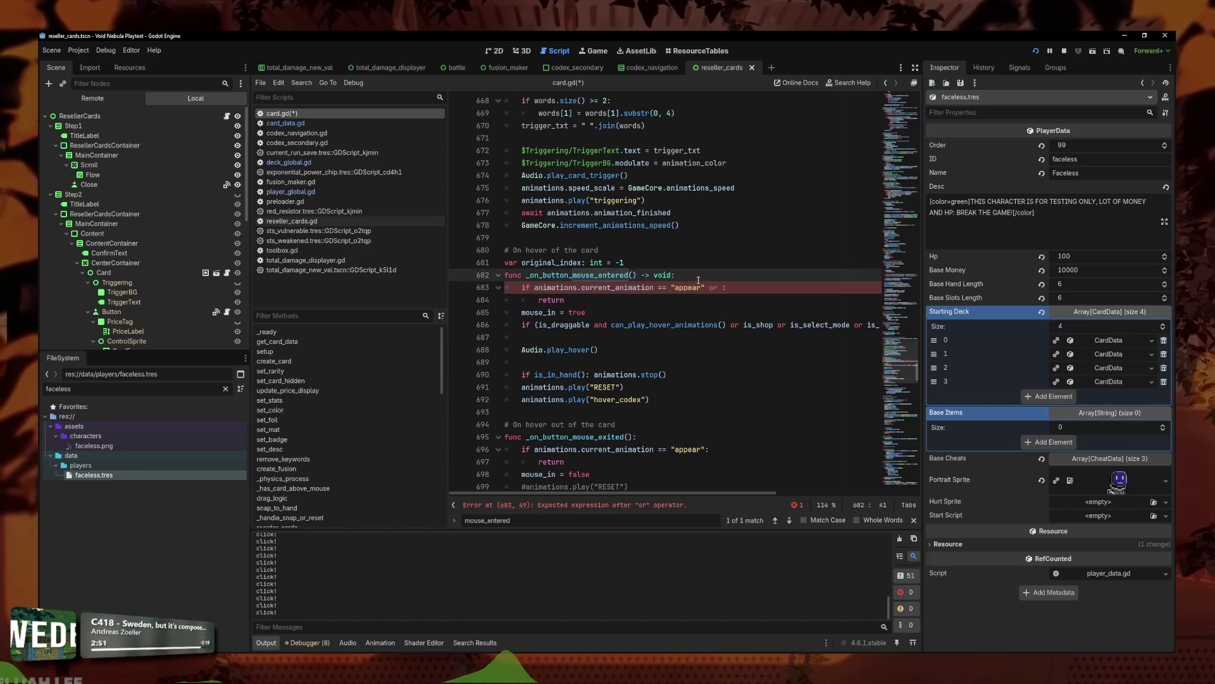
left_click(723, 288)
type("not init")
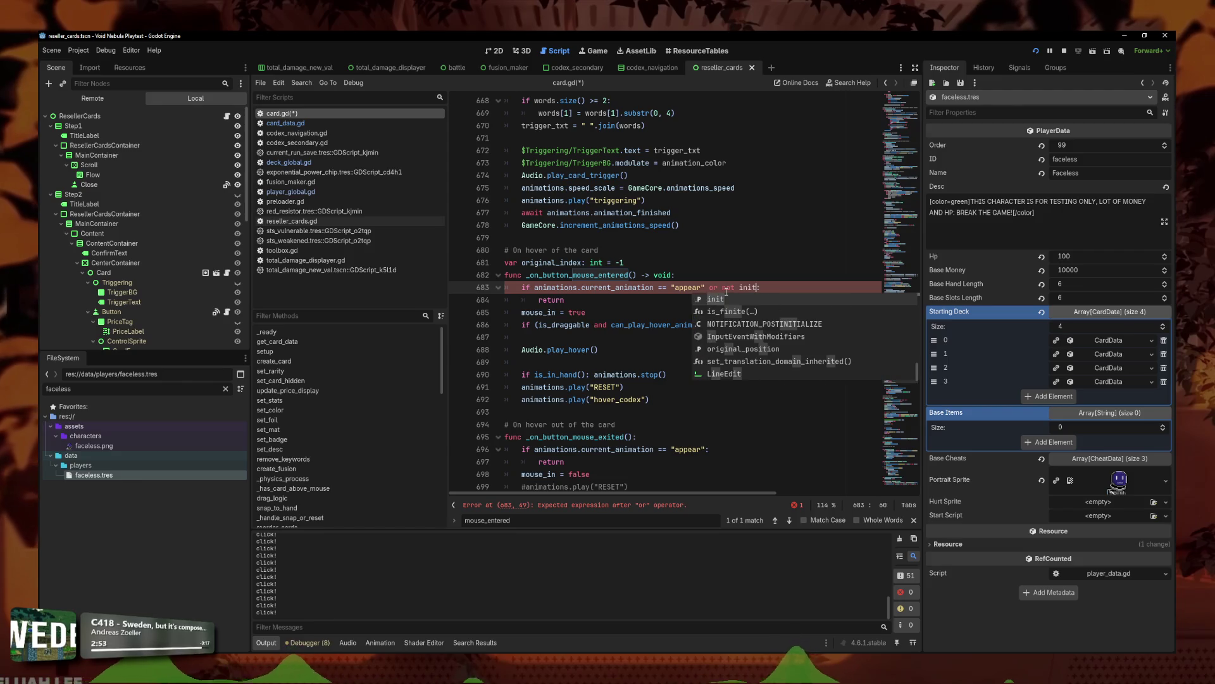
left_click(627, 262)
key("ctrl+s")
Step: Finish the mouse-exited handler's appear condition so it also returns early when not init
scroll(630, 304, "down", 7)
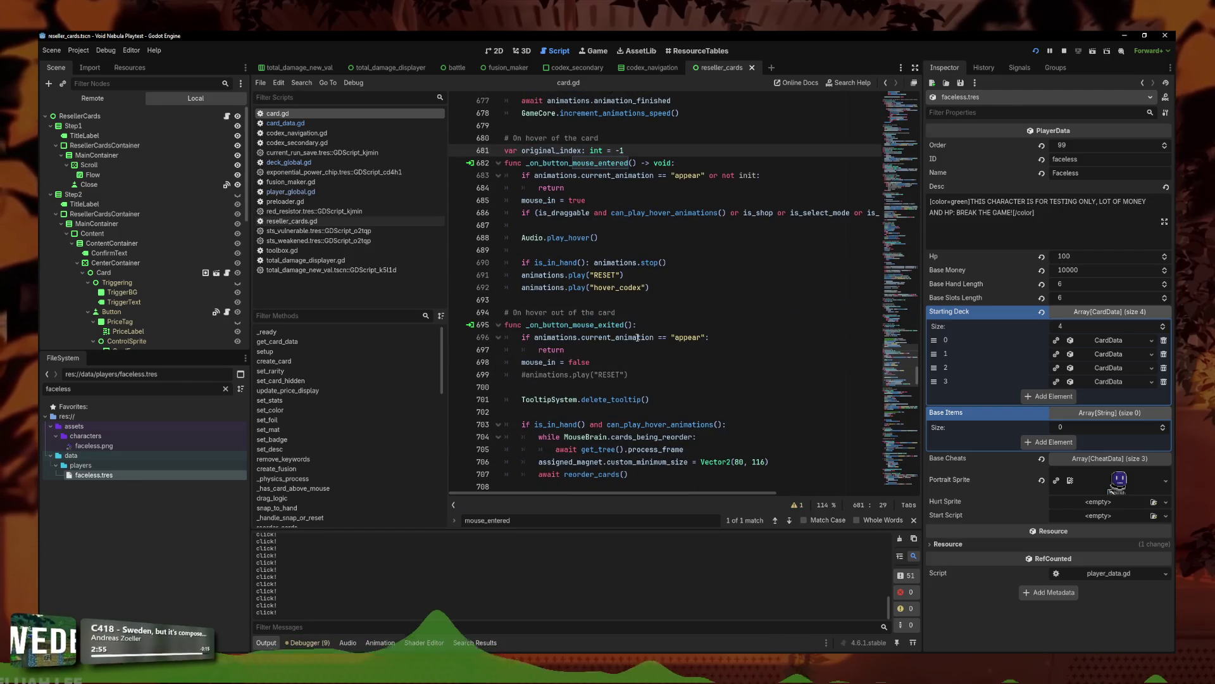
left_click(708, 188)
type(":")
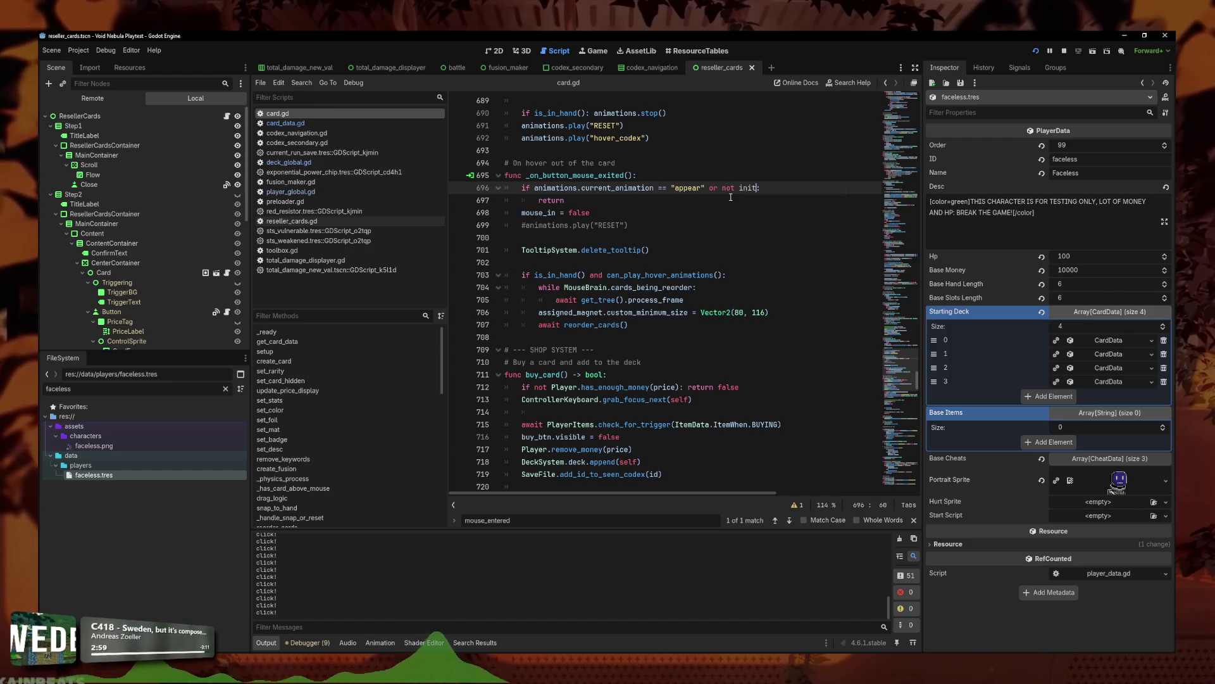
left_click(633, 238)
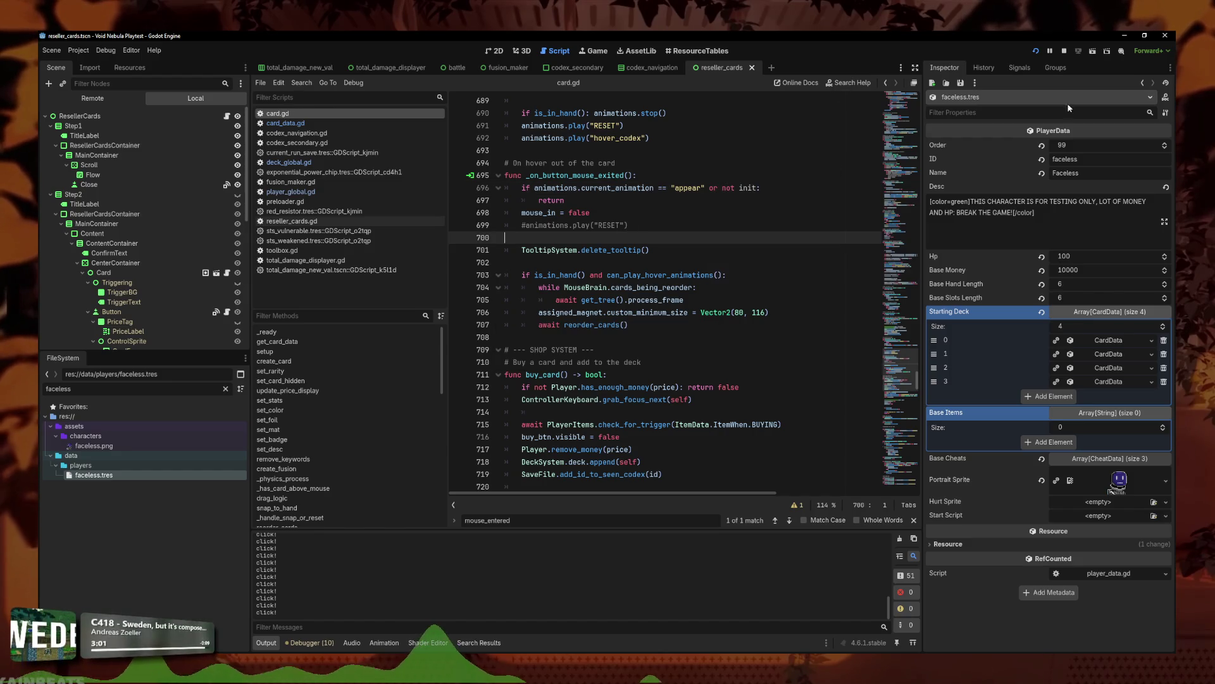
Step: Run the project, open the Codex full screen, and reopen a card page to replay its animation
left_click(1038, 55)
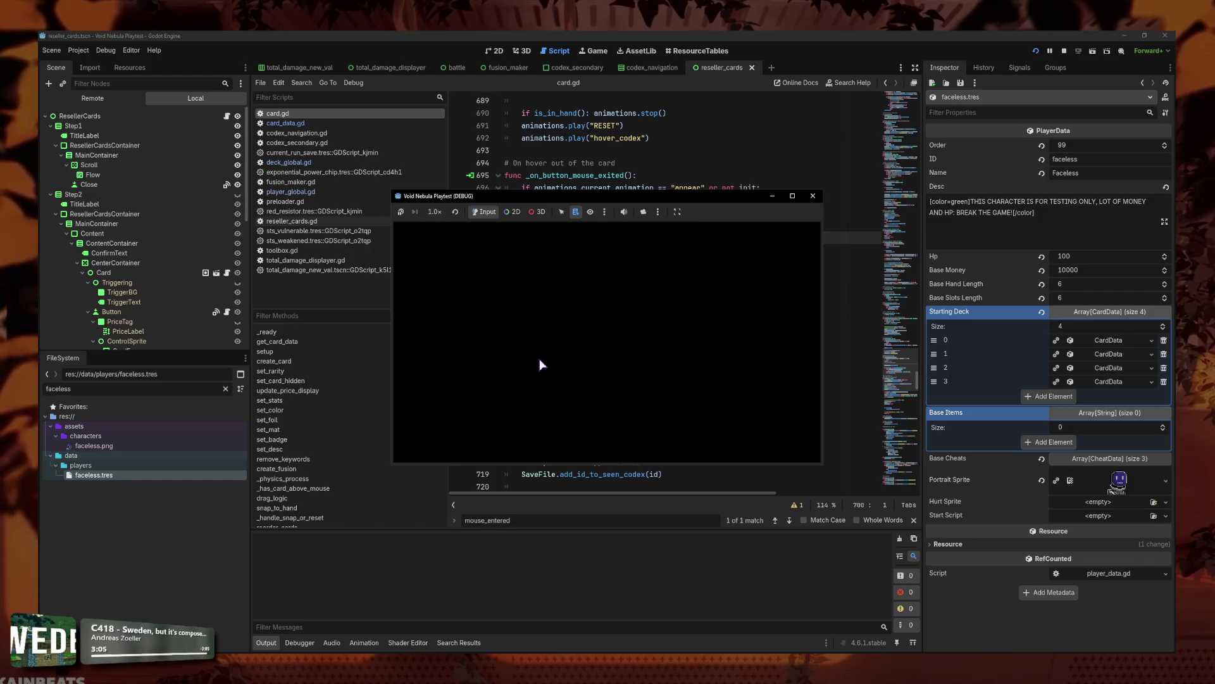
left_click(564, 356)
left_click(549, 282)
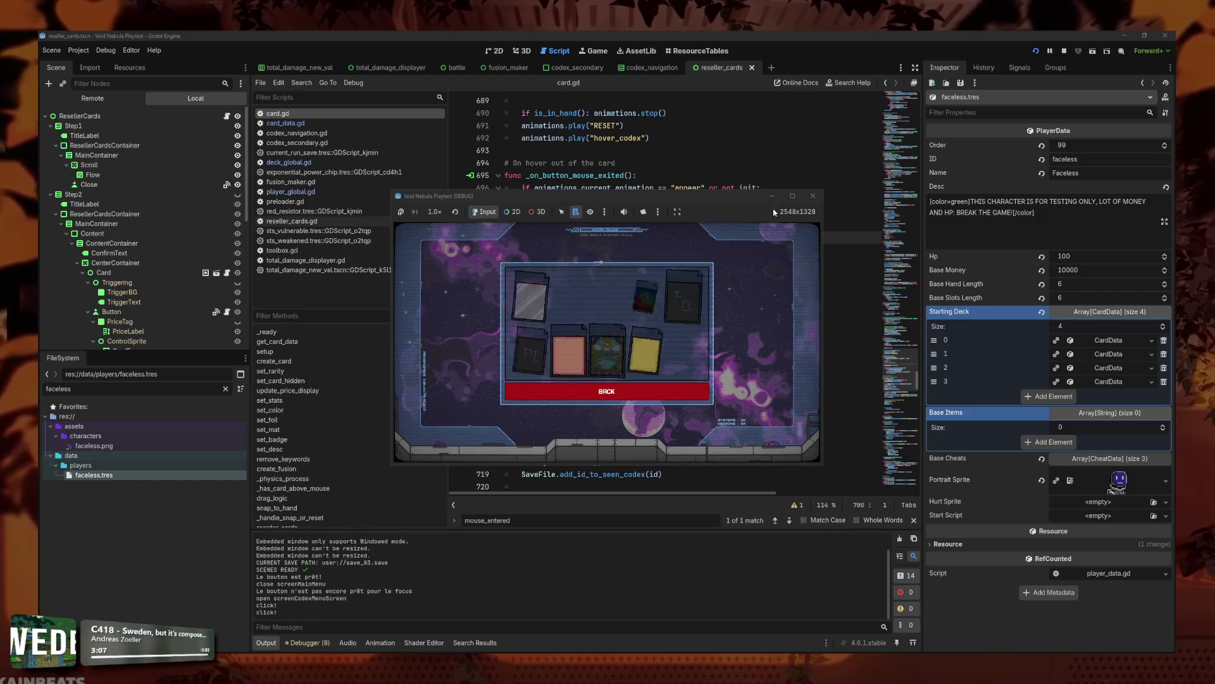
left_click(792, 195)
left_click(700, 471)
left_click(699, 385)
left_click(689, 471)
left_click(696, 388)
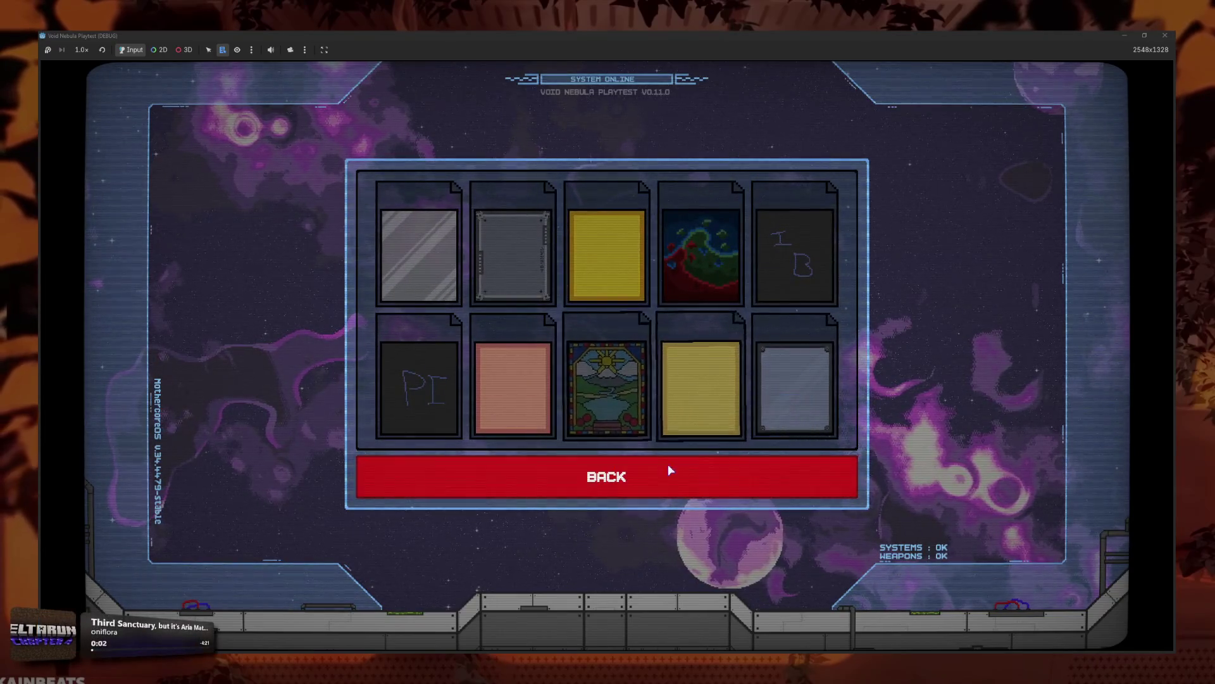
left_click(667, 469)
Step: Open Card Materials and another ten-card grid repeatedly to watch the cards animate in
left_click(695, 411)
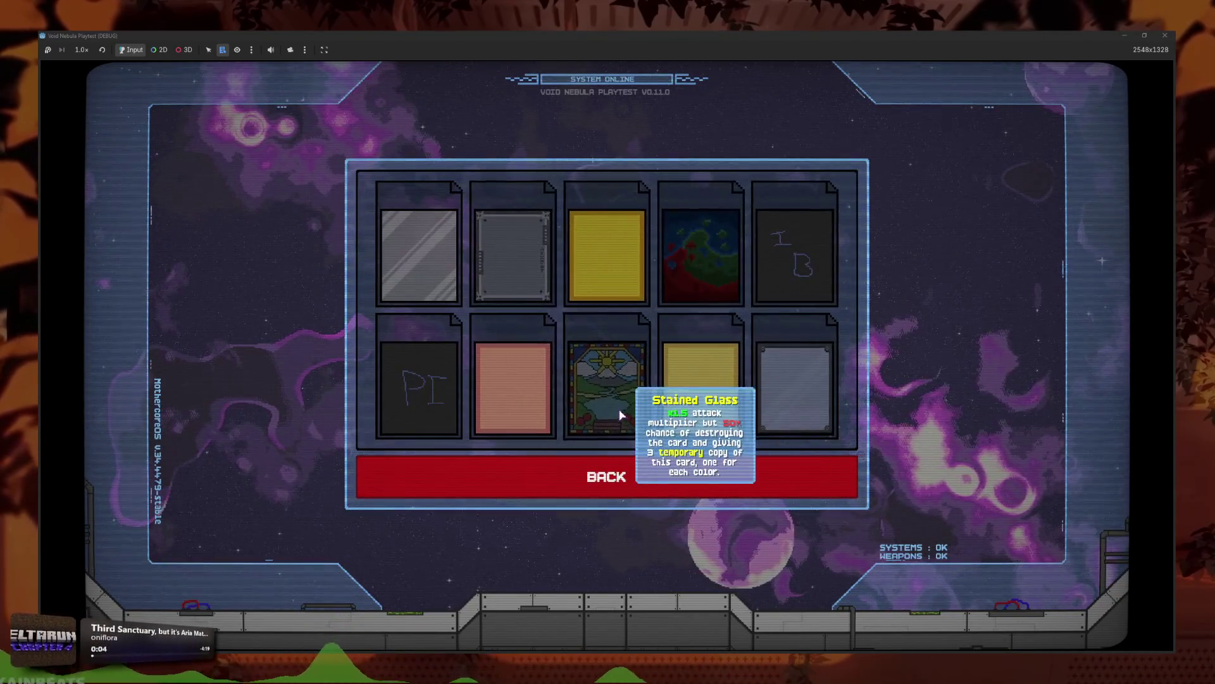
key("Escape")
left_click(640, 414)
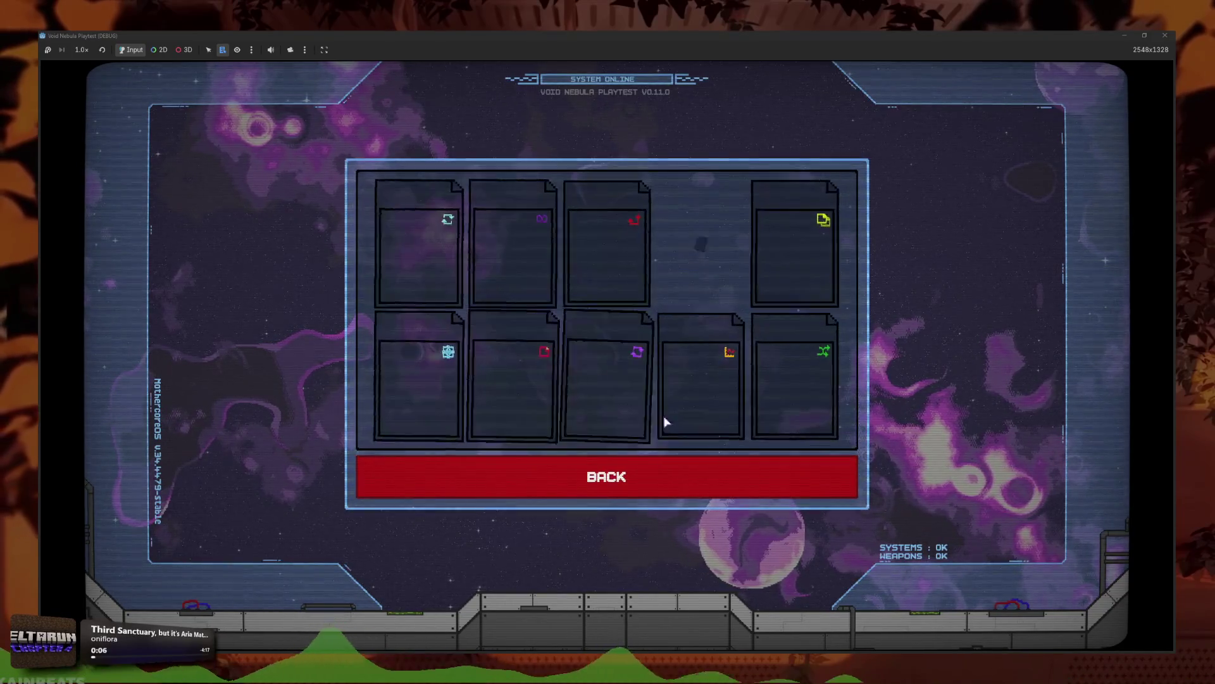
left_click(651, 488)
left_click(666, 374)
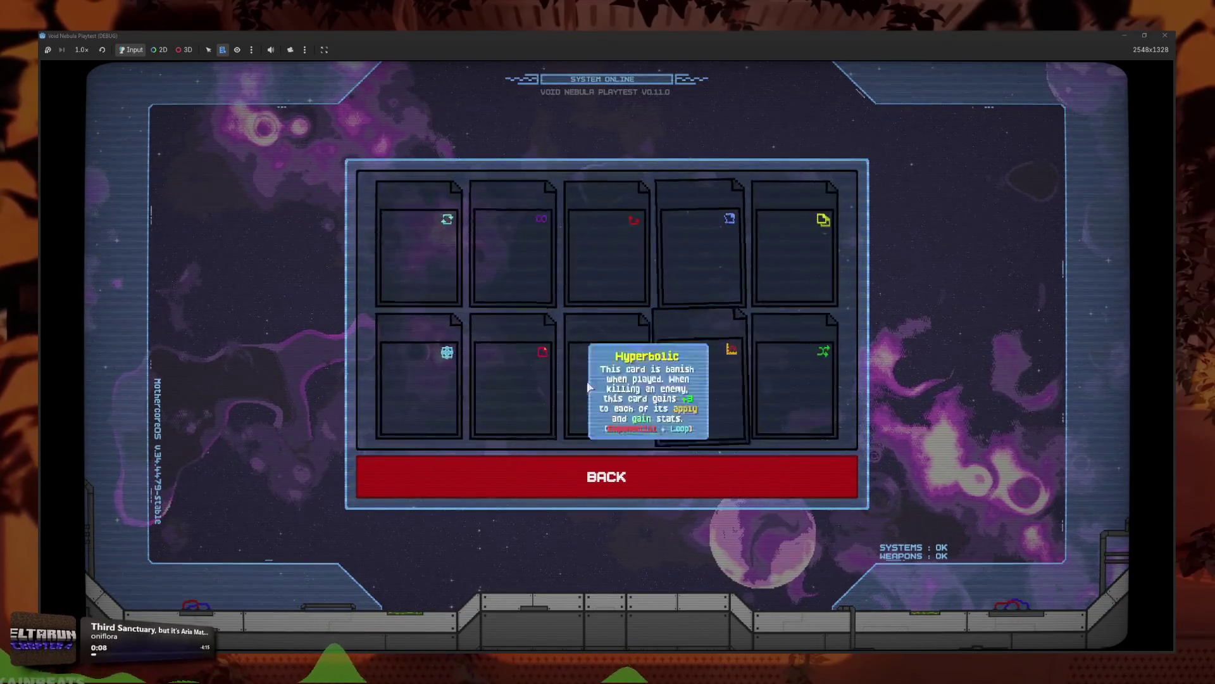
left_click(673, 491)
Step: Page through the Cards codex to page 4/9, reopen Card Materials, and stop the game with F8
left_click(480, 219)
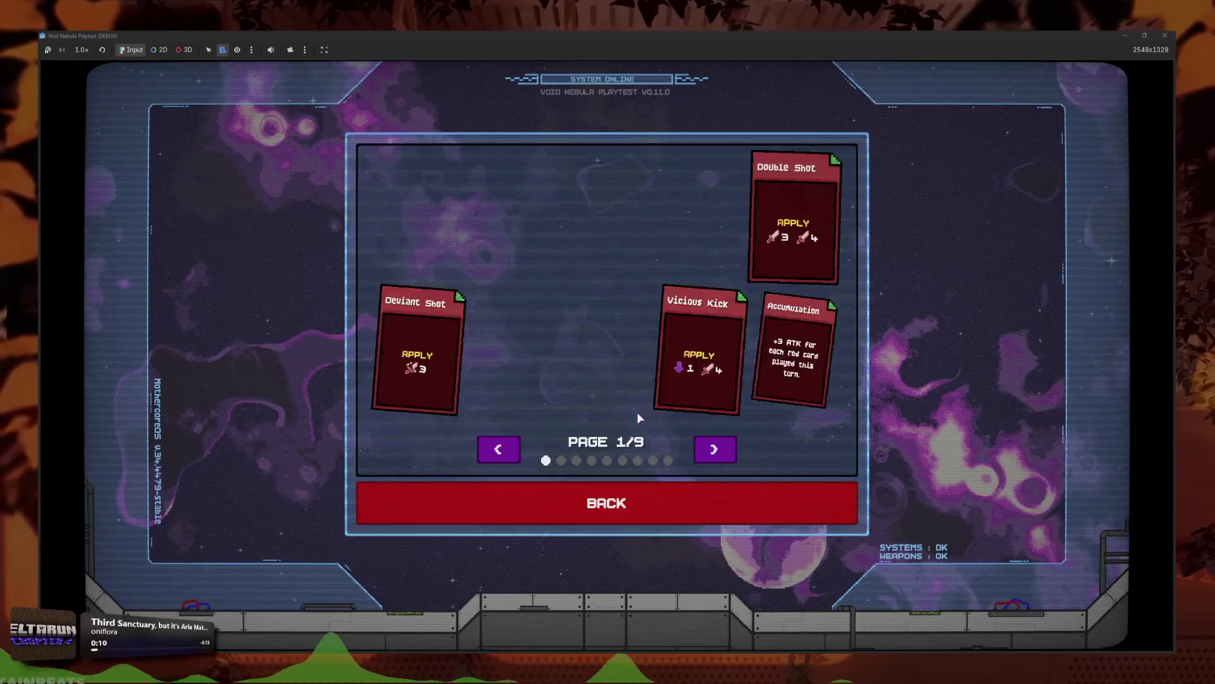
left_click(714, 449)
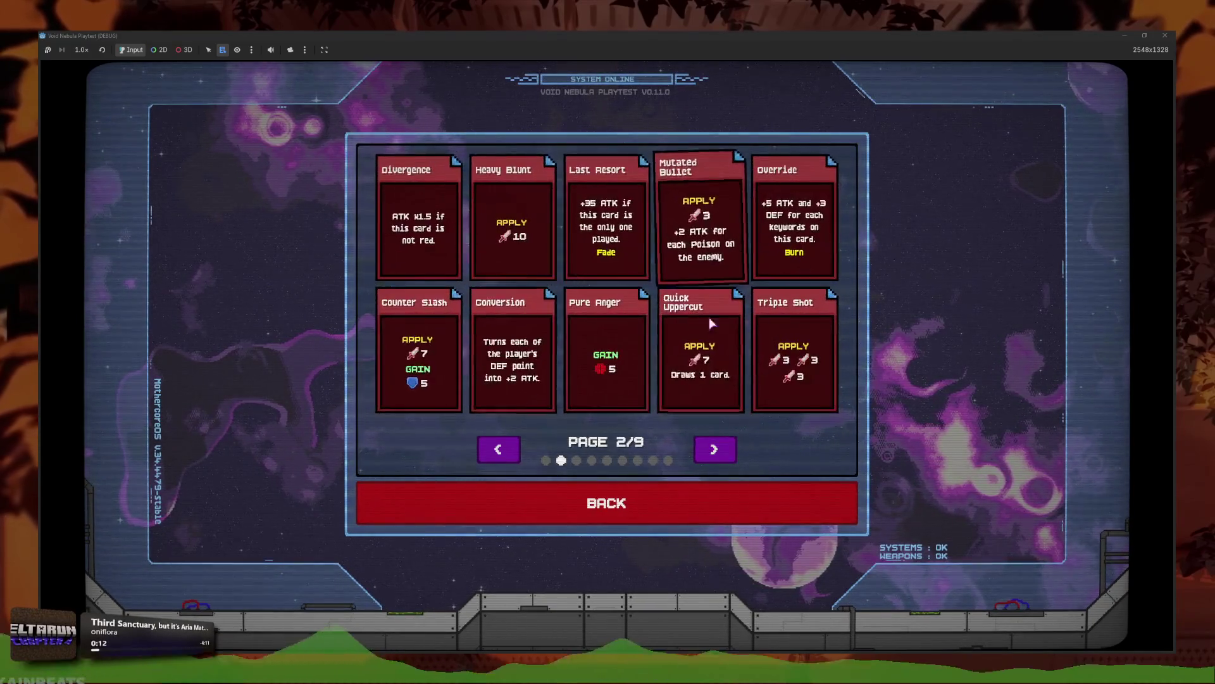
left_click(728, 453)
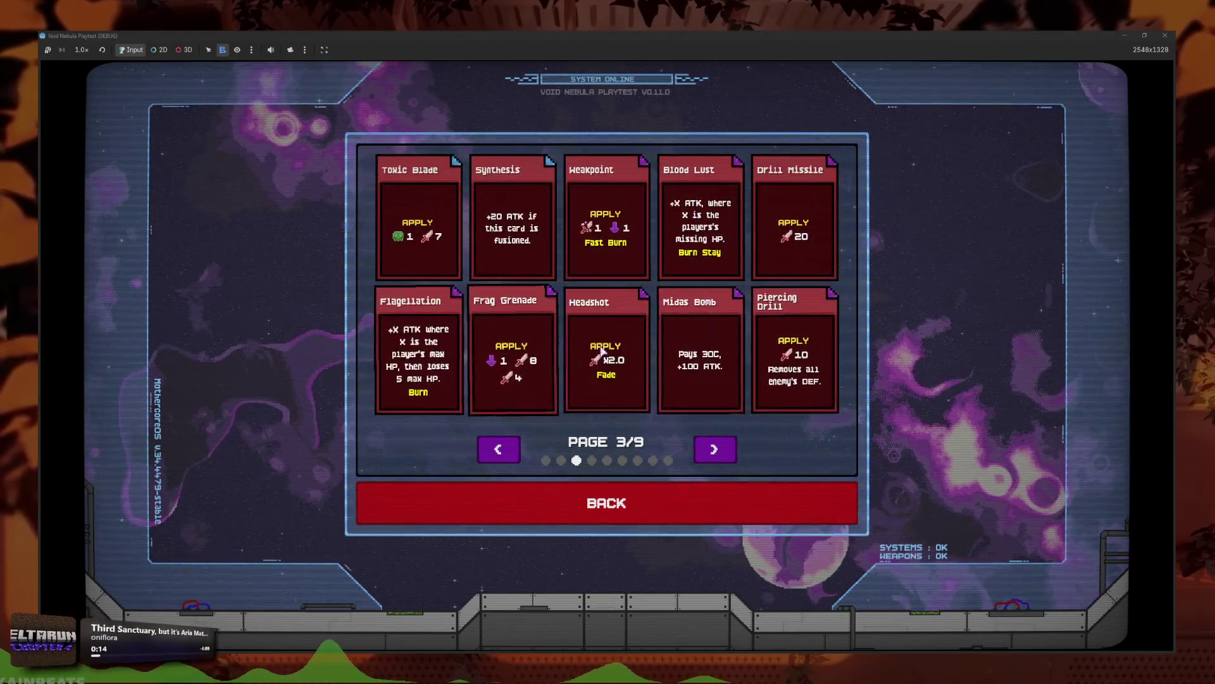
left_click(728, 453)
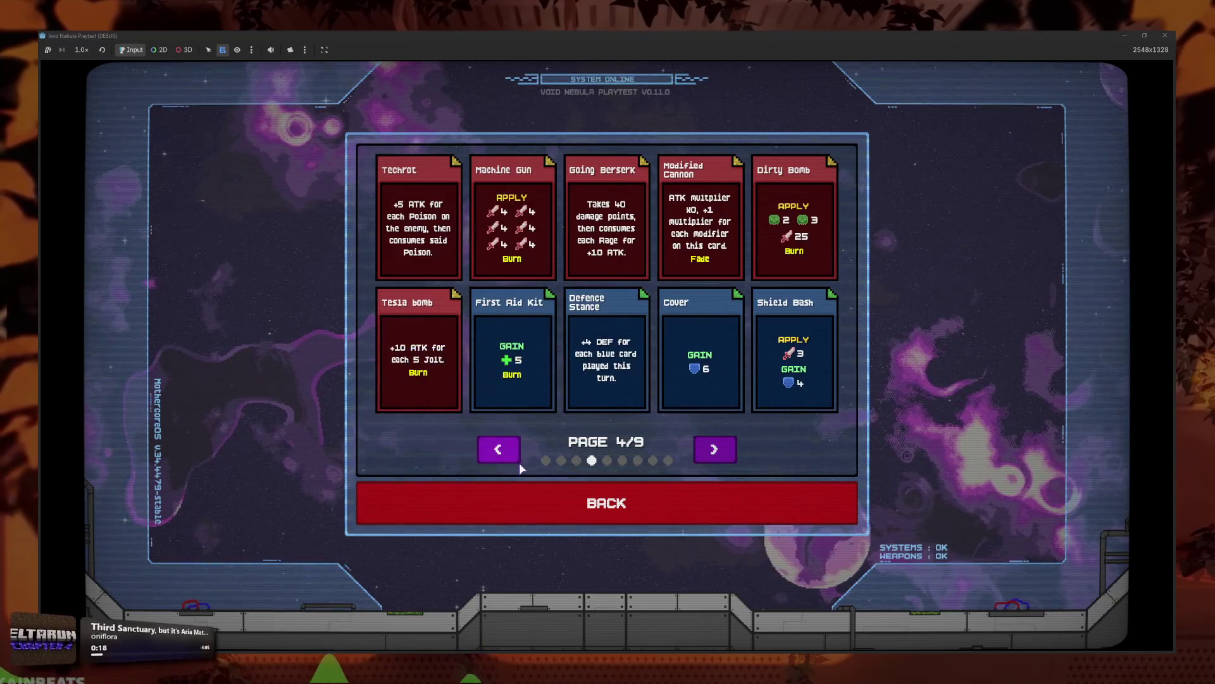
left_click(516, 503)
left_click(727, 402)
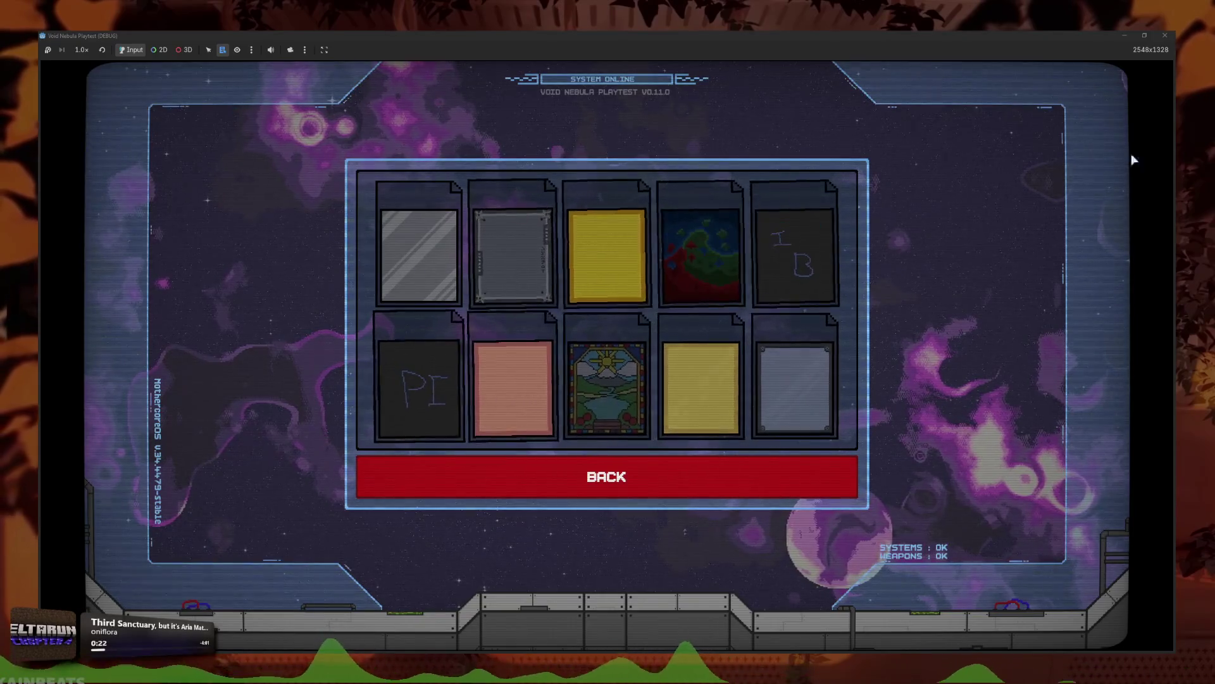
key("F8")
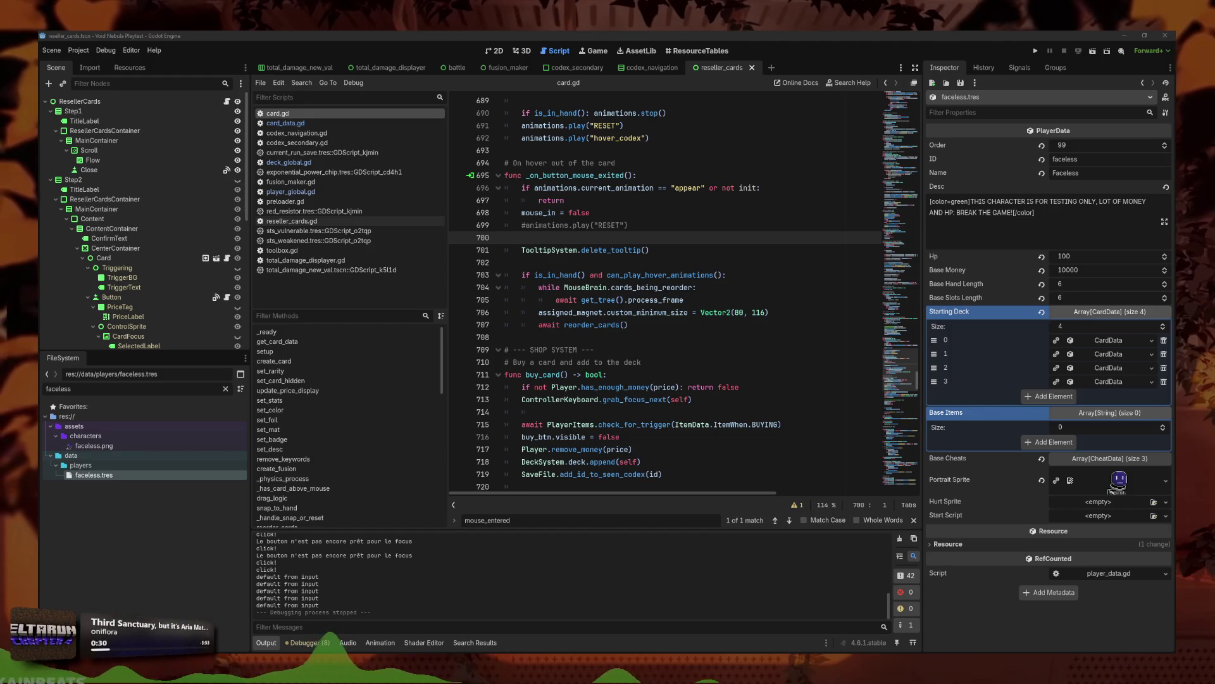
Step: Refocus the card.gd editor near reorder_cards and relaunch the game with F5
left_click(663, 287)
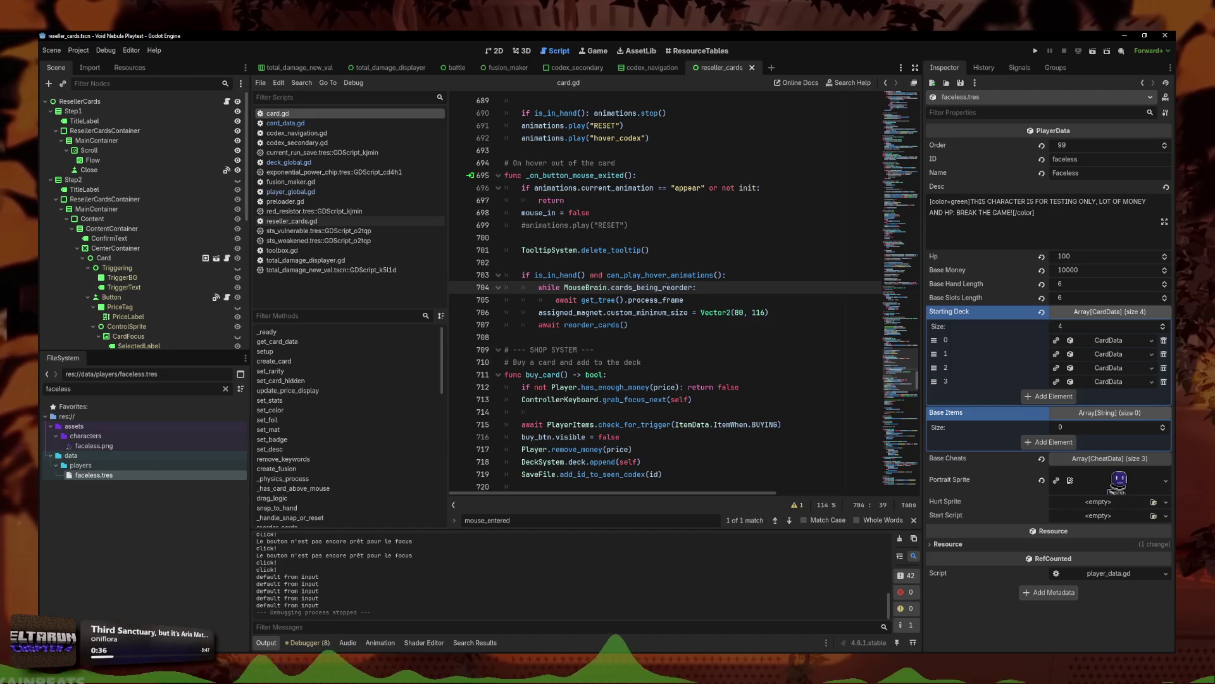
left_click(576, 325)
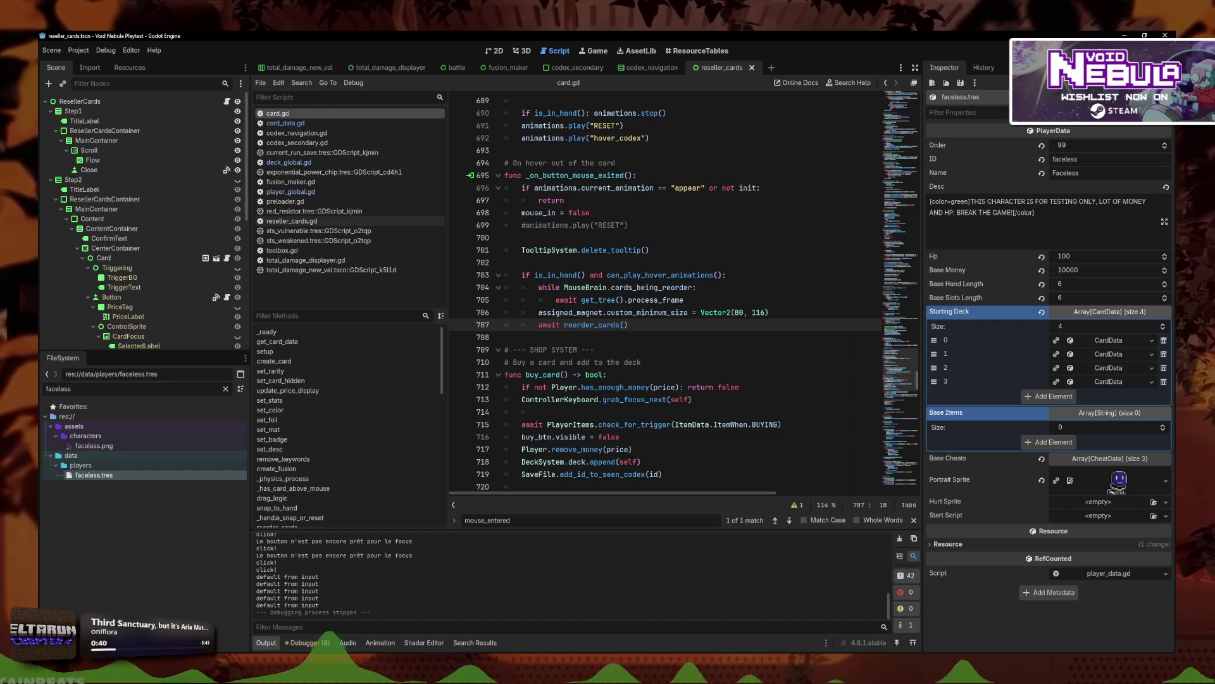
key("F5")
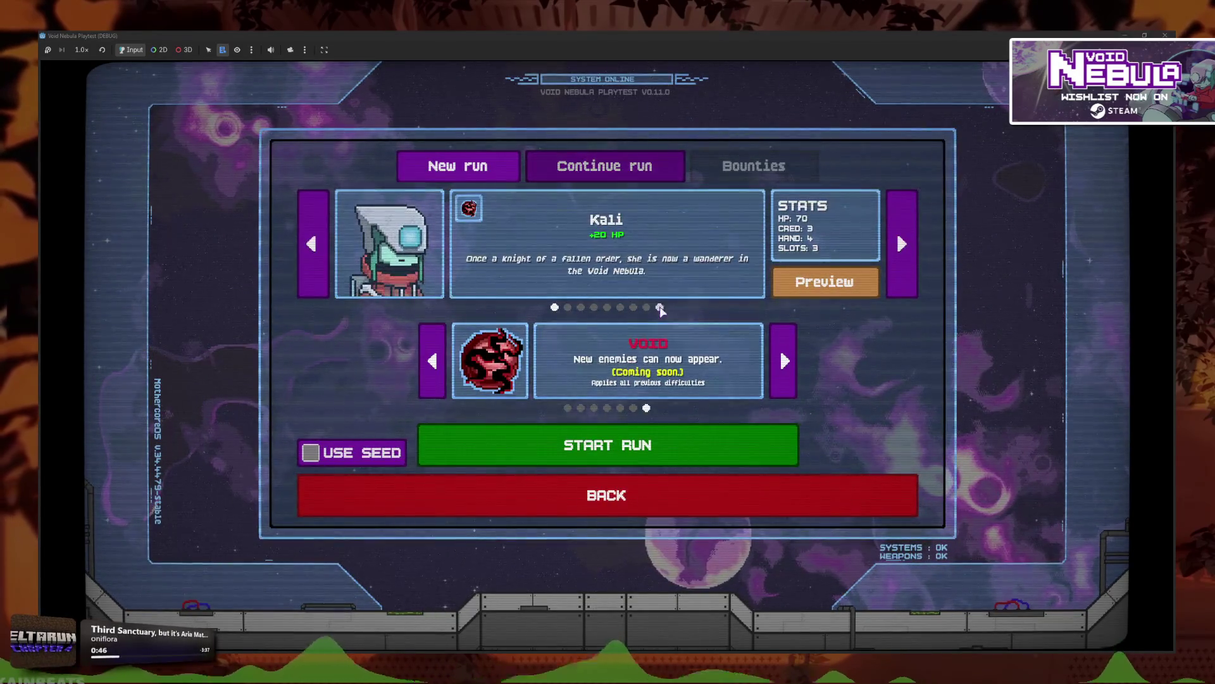
Step: Start a run as Faceless and kill Viper on turn 1 with a Slash card
left_click(659, 308)
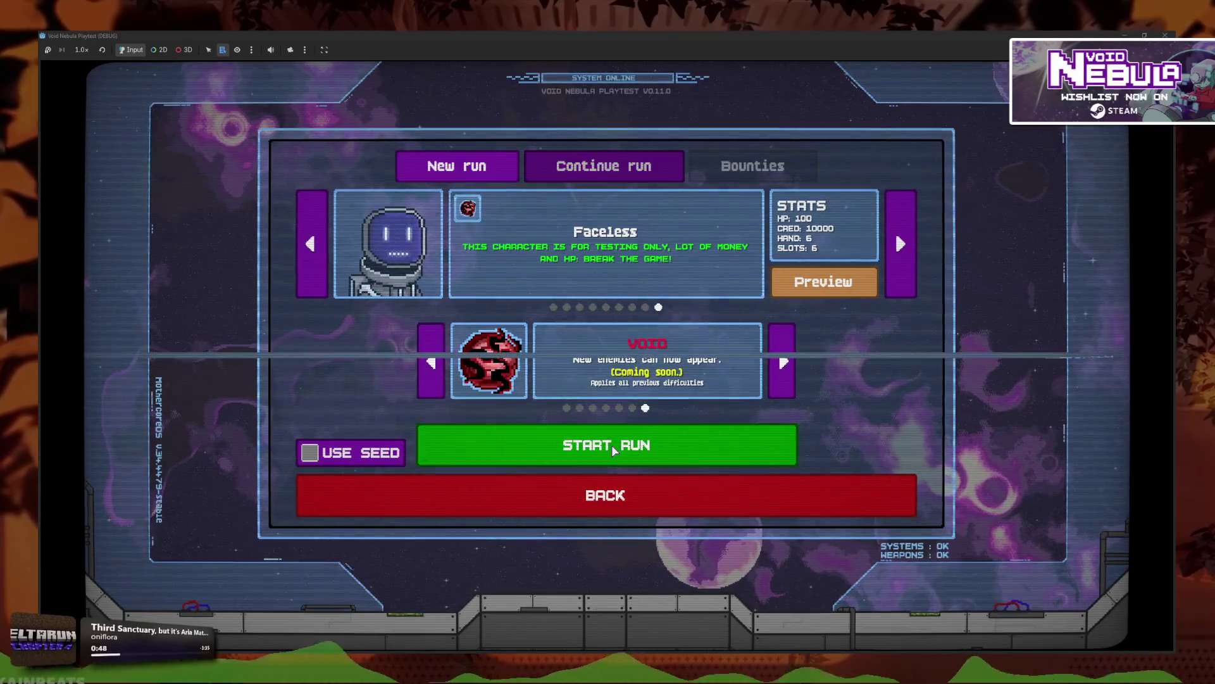
left_click(613, 446)
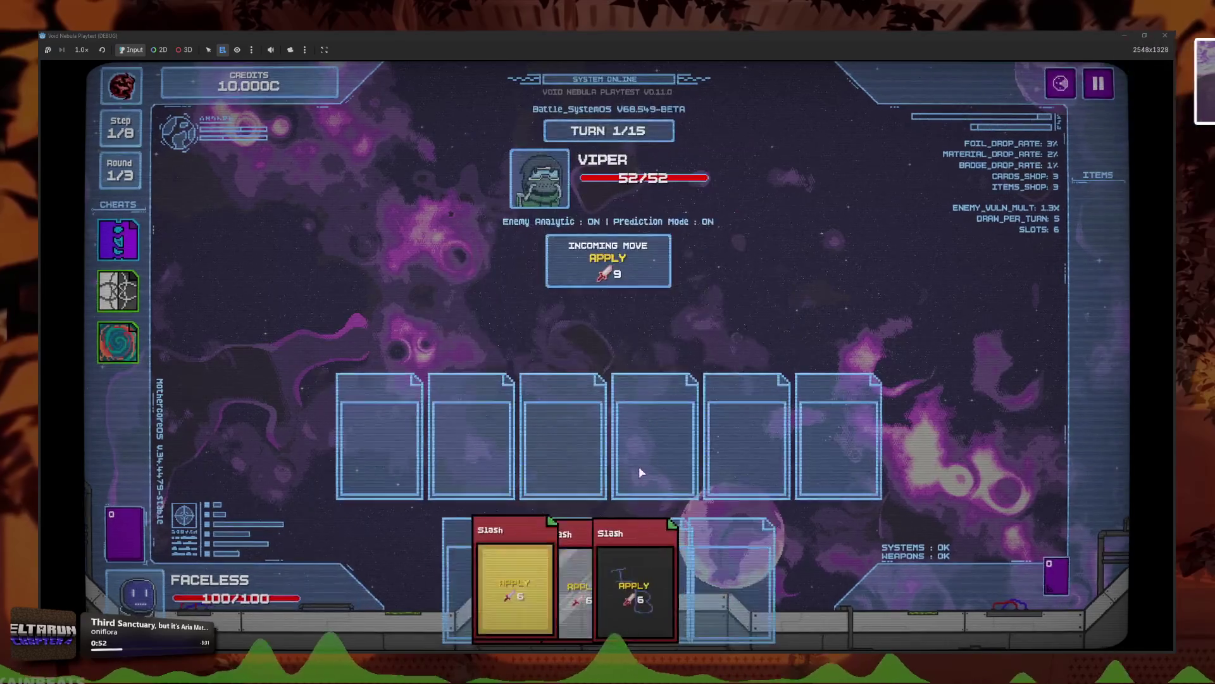
left_click(719, 572)
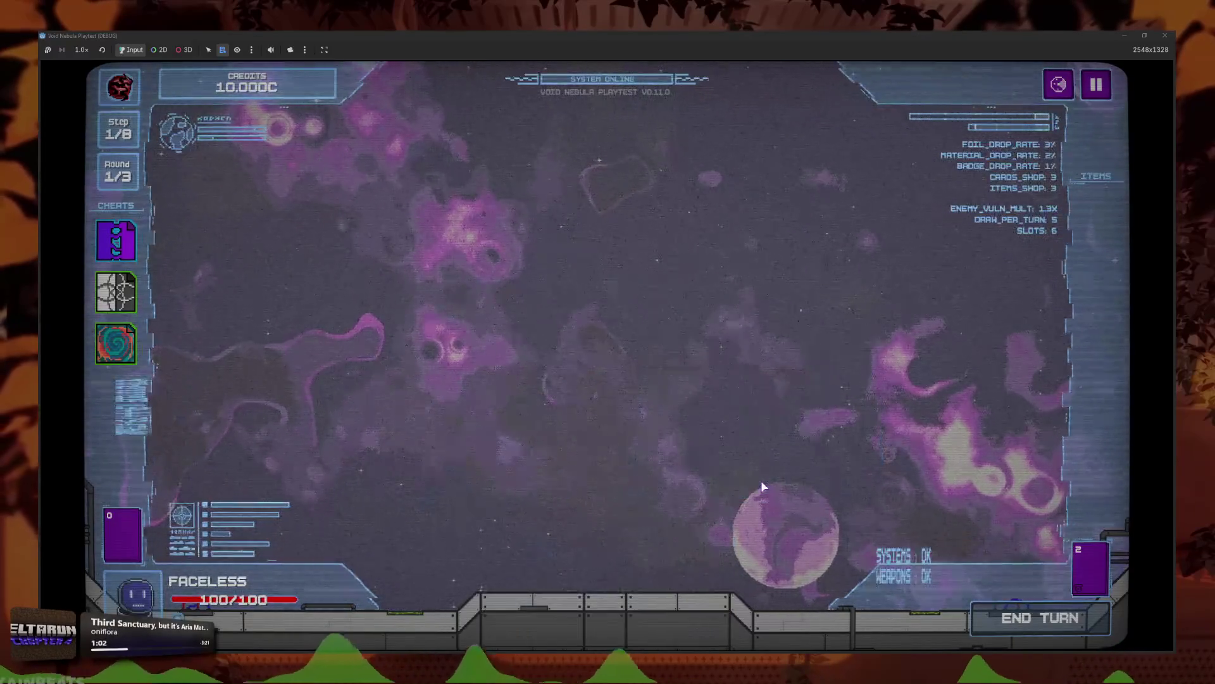
left_click(724, 504)
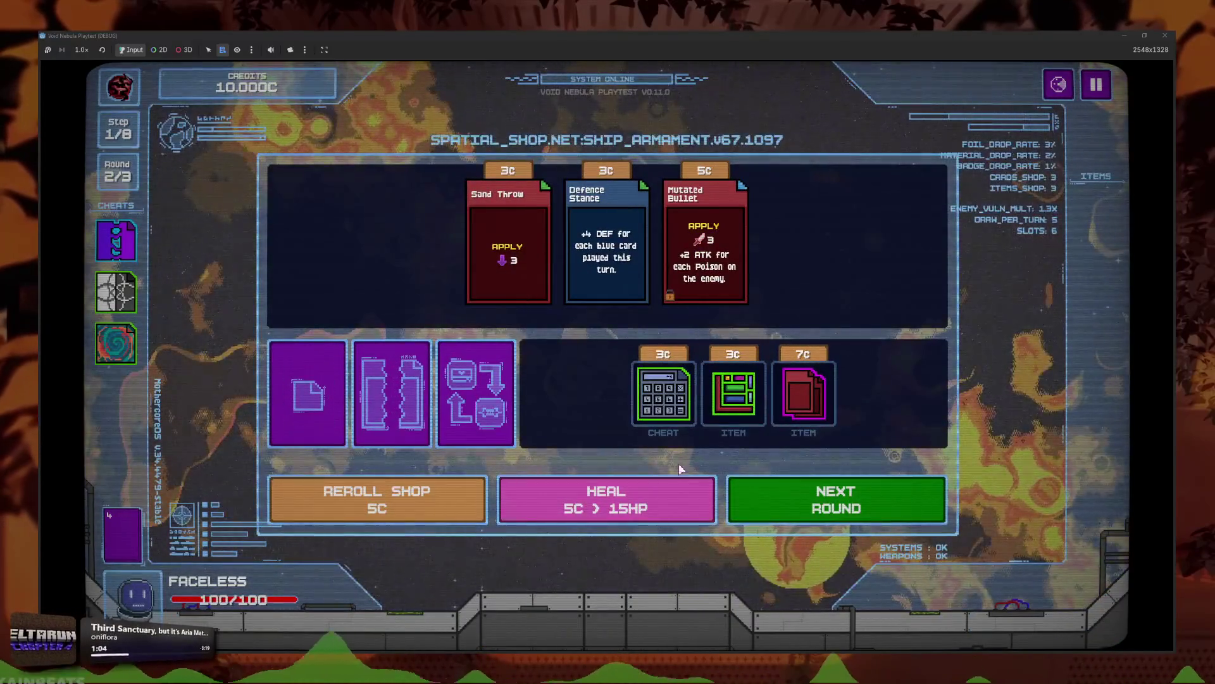
Step: Buy the 3c green and 7c red items, reroll, then buy two shelf items
left_click(730, 443)
left_click(759, 446)
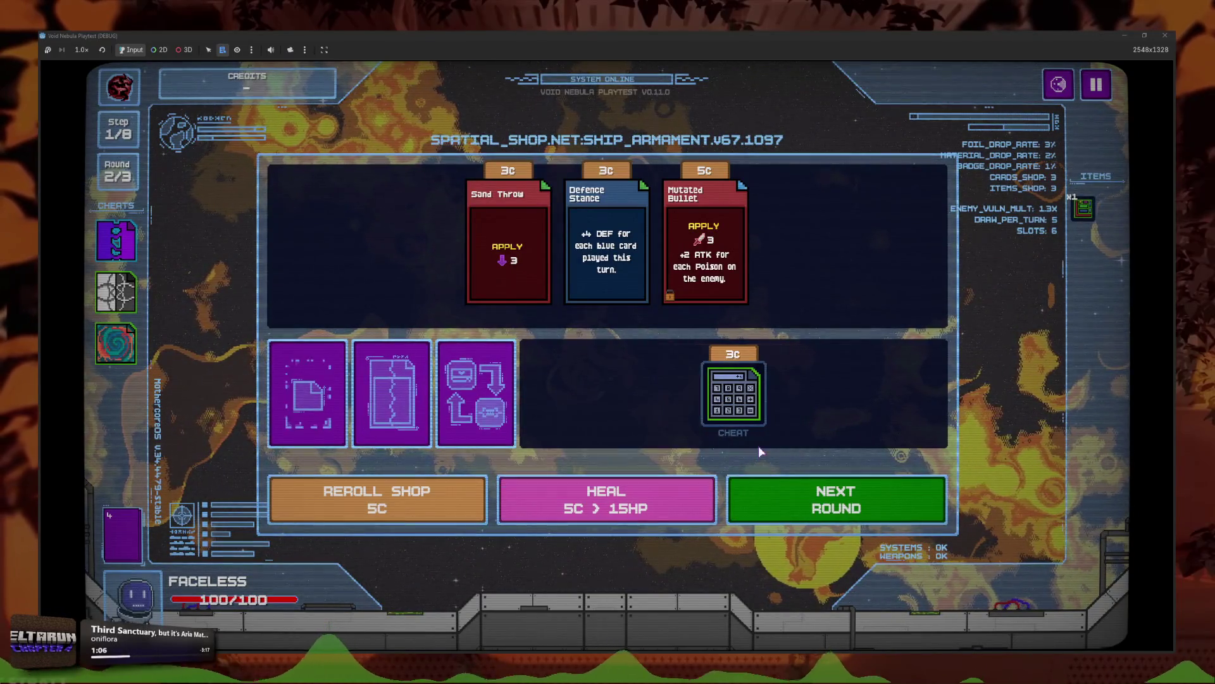
left_click(377, 499)
left_click(659, 396)
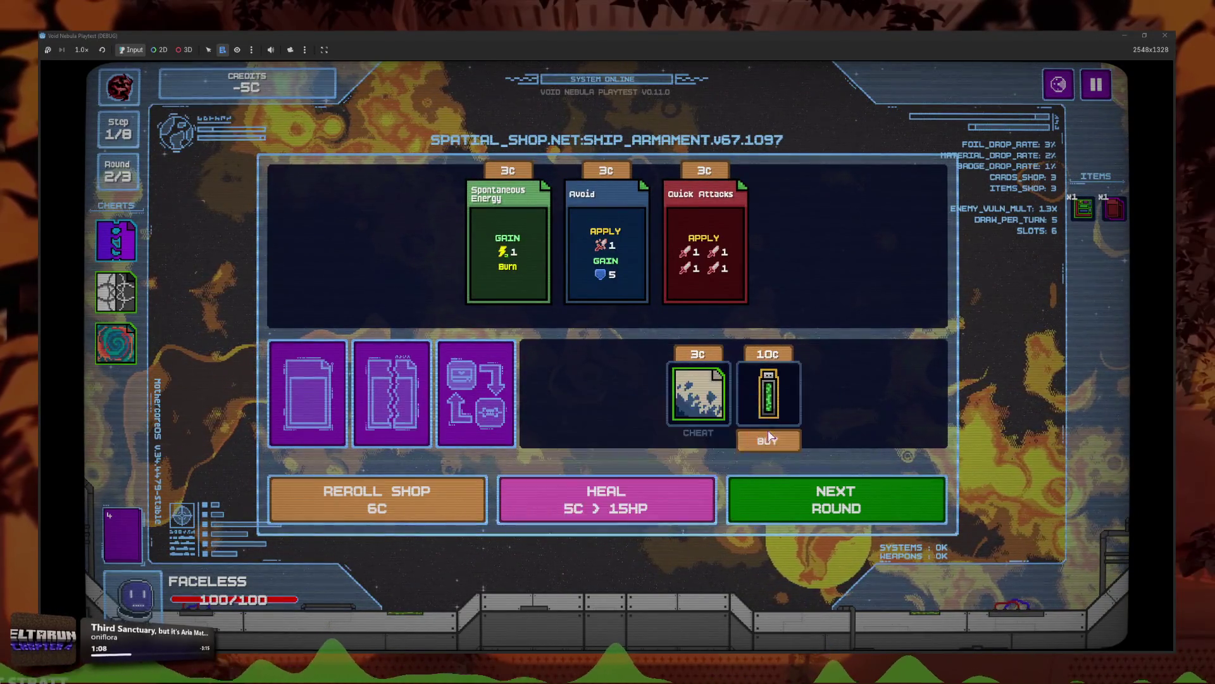
left_click(768, 405)
Step: Reroll the shop three times and buy the Jolt item
left_click(416, 481)
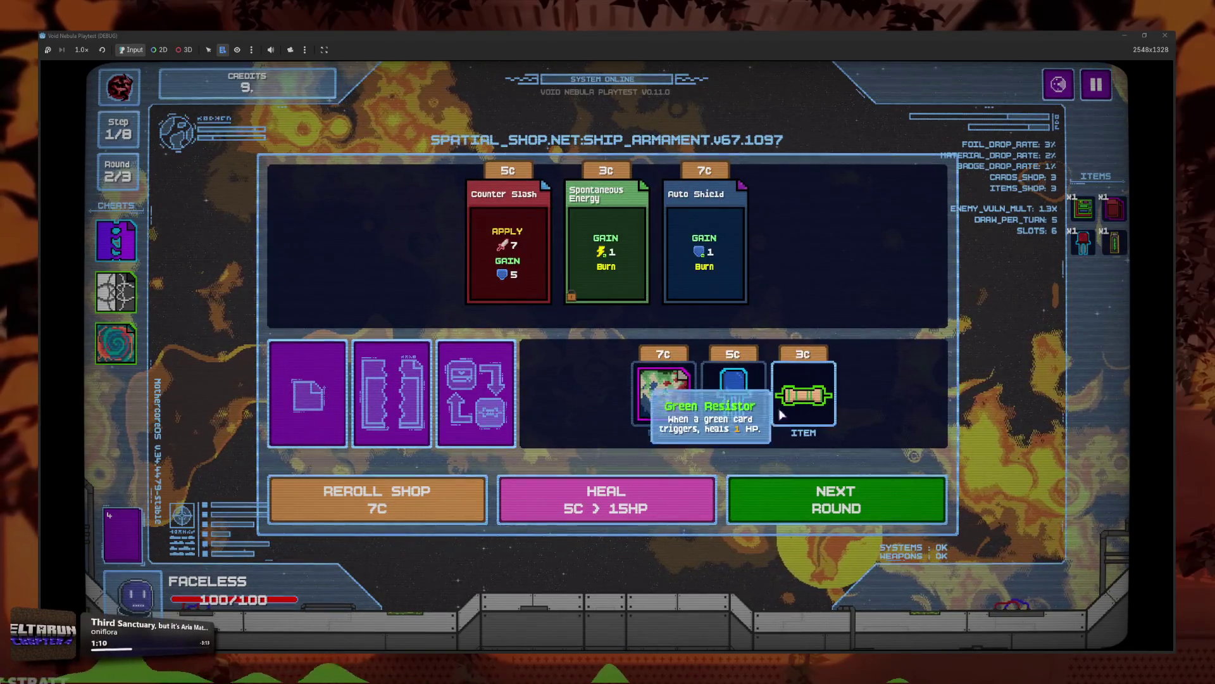
left_click(446, 508)
left_click(446, 509)
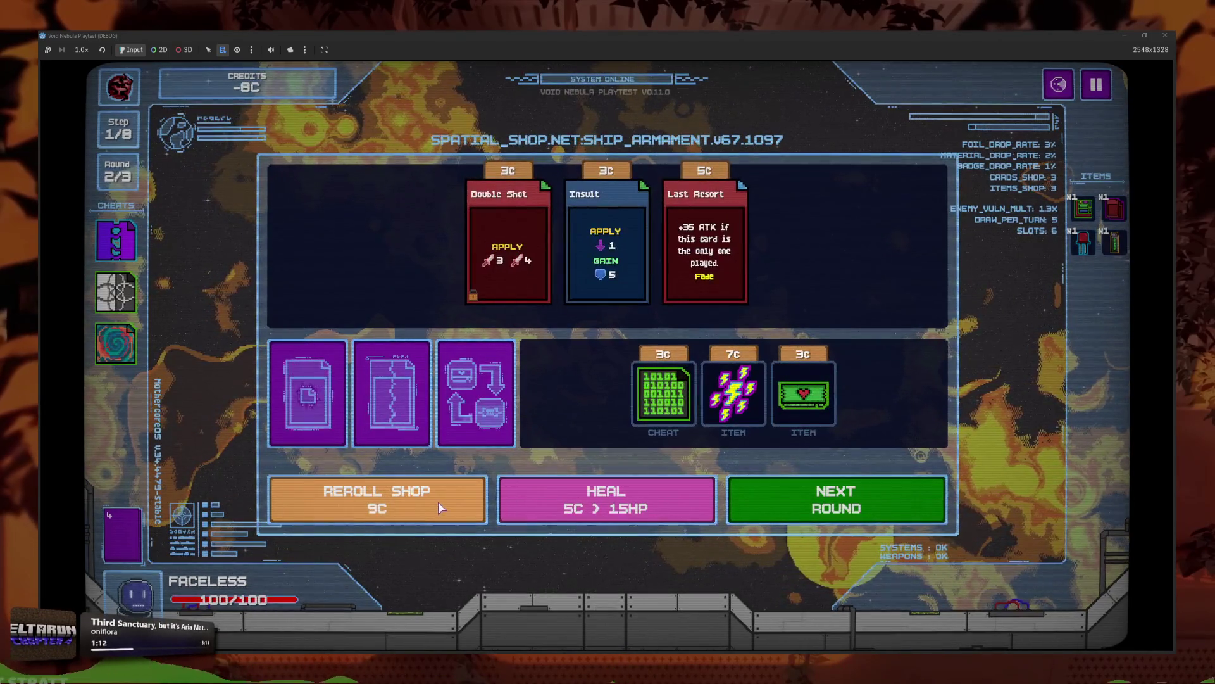
left_click(739, 422)
Step: Reroll the shop repeatedly and buy the 7c Premium Shop Card
left_click(410, 505)
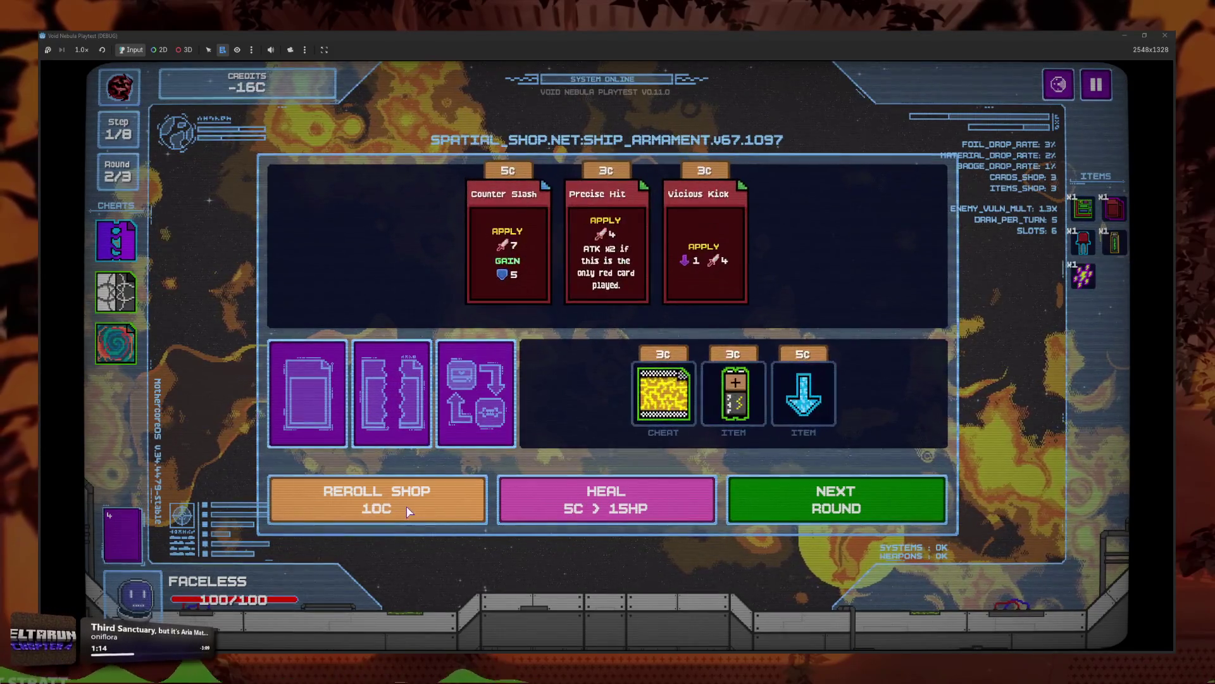
left_click(407, 504)
left_click(407, 506)
left_click(407, 509)
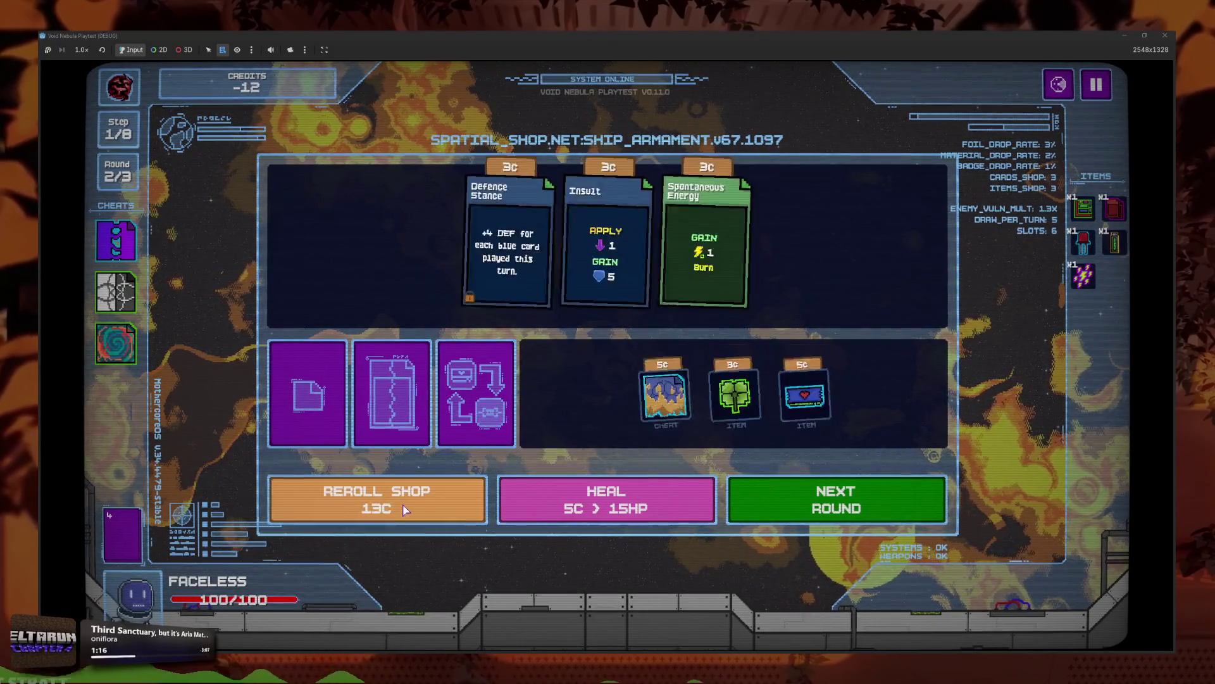
left_click(404, 509)
left_click(403, 510)
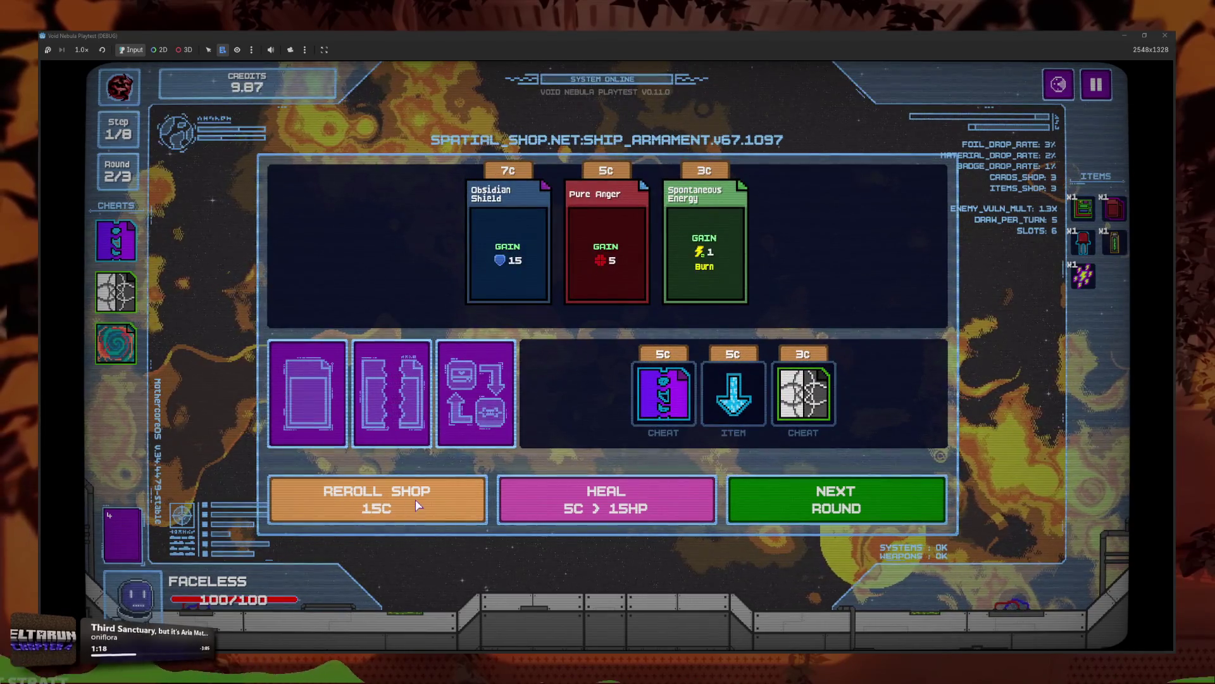
left_click(411, 501)
left_click(408, 499)
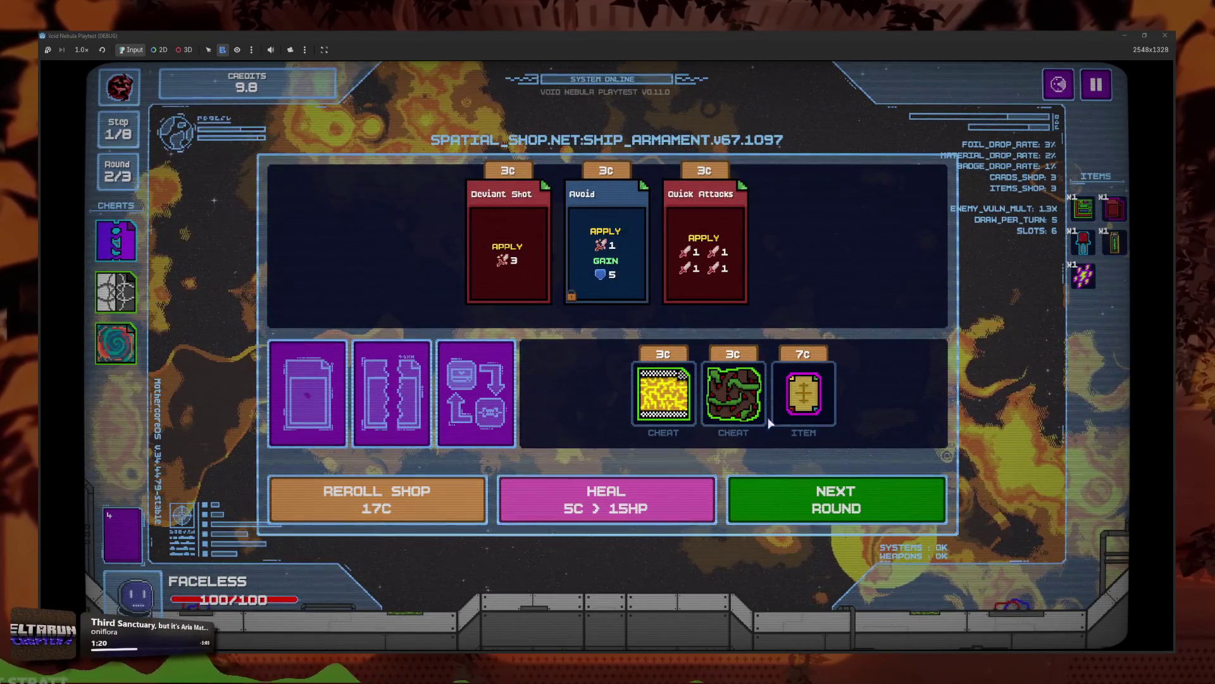
left_click(803, 395)
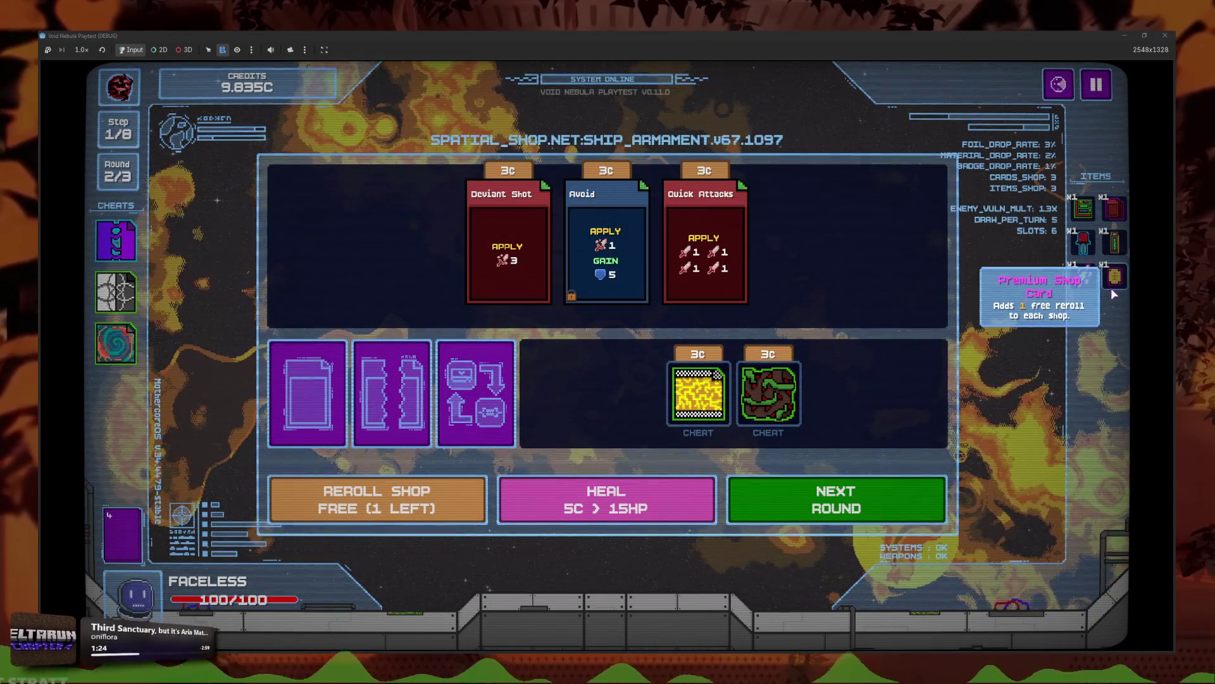
Step: Use the free reroll and a 17C reroll, buy the Clover, and start the next round
mouse_move(1113, 294)
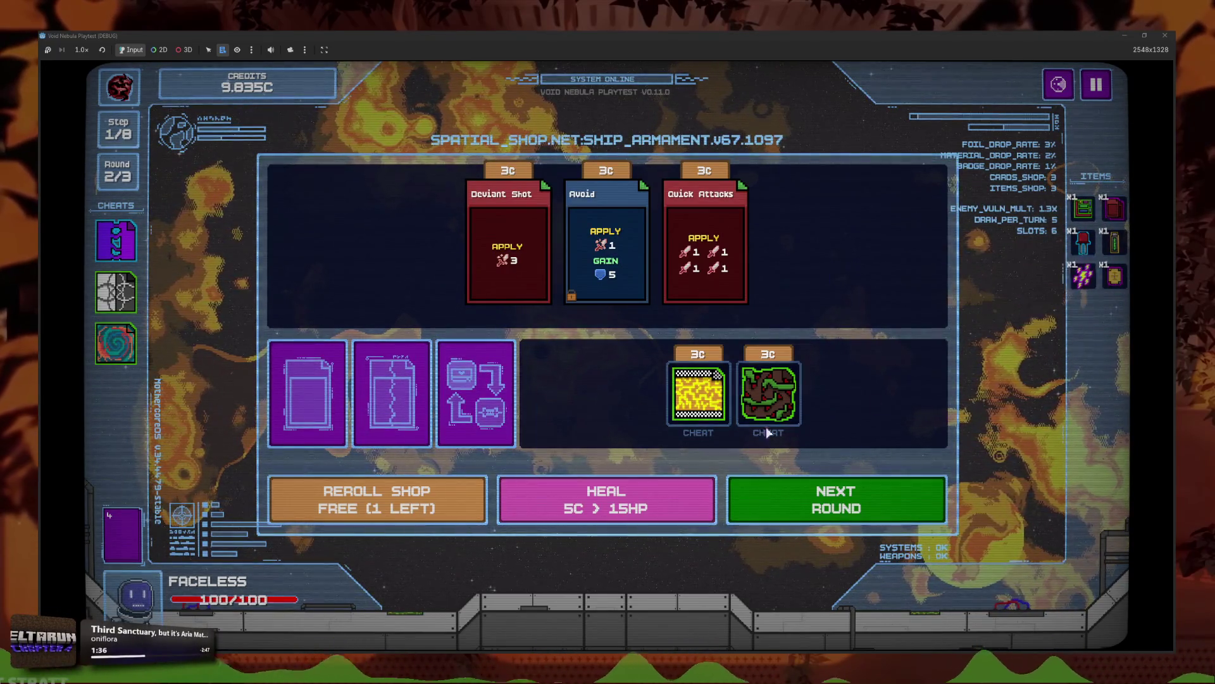
left_click(442, 500)
left_click(441, 500)
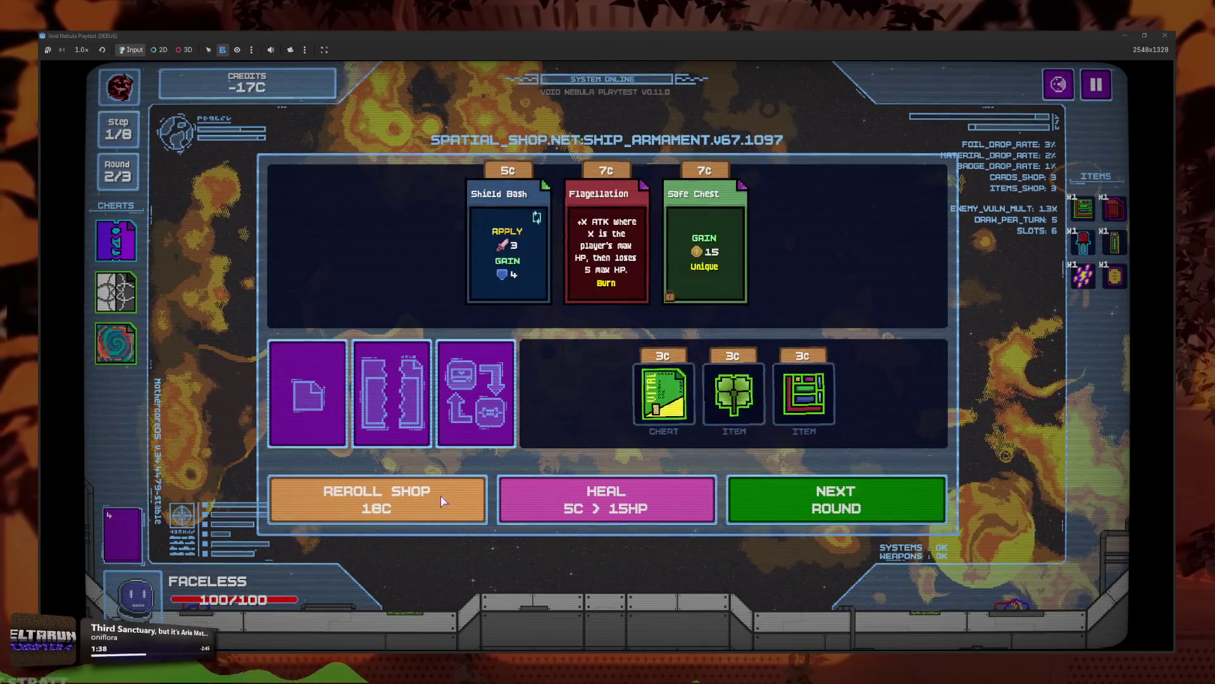
left_click(747, 448)
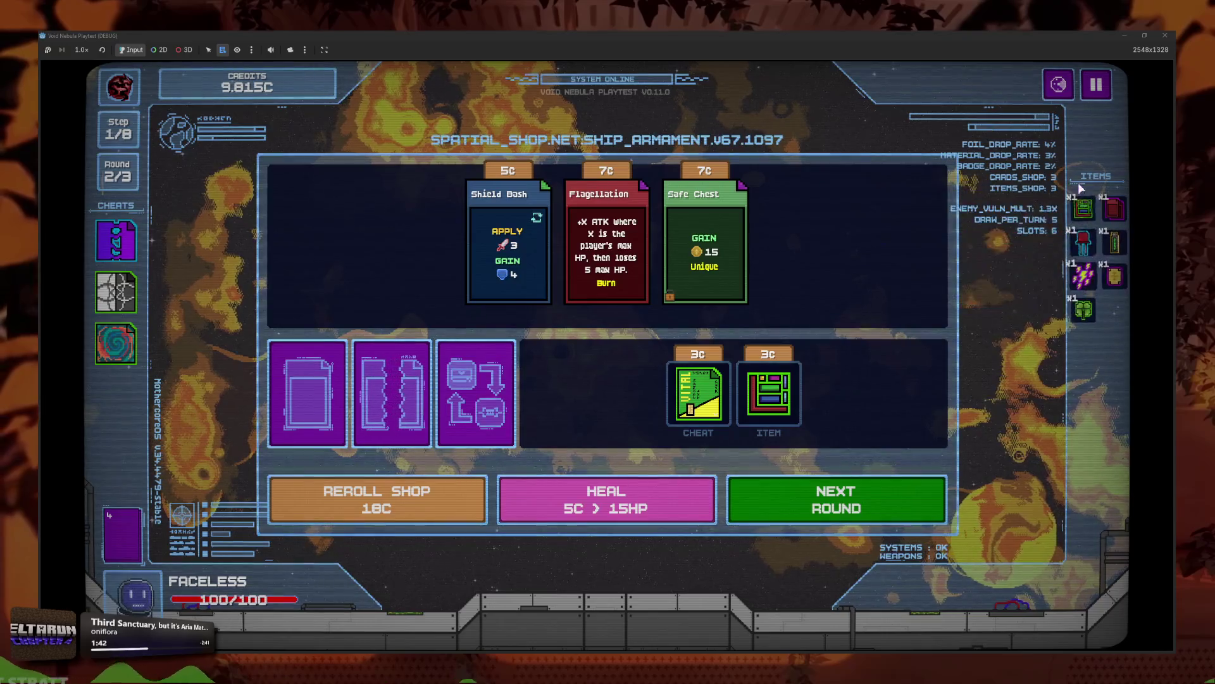
left_click(804, 508)
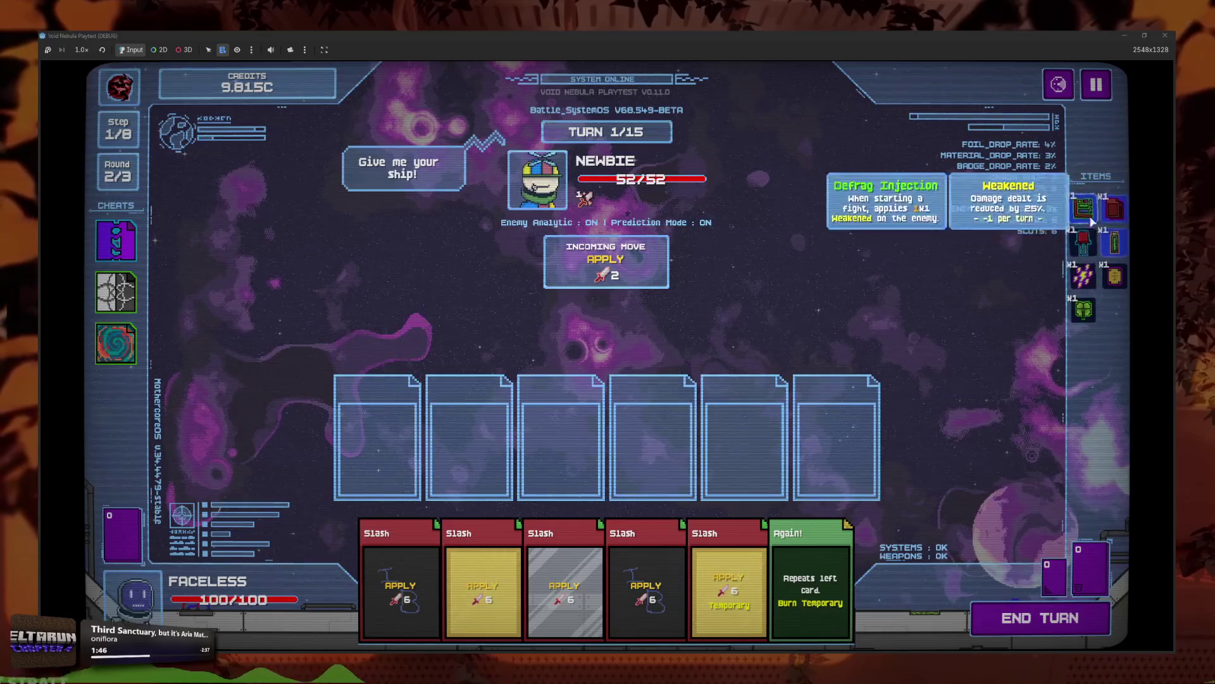
Step: Read the item descriptions in the Items panel during the Newbie fight, then stop the game with F8
mouse_move(1093, 218)
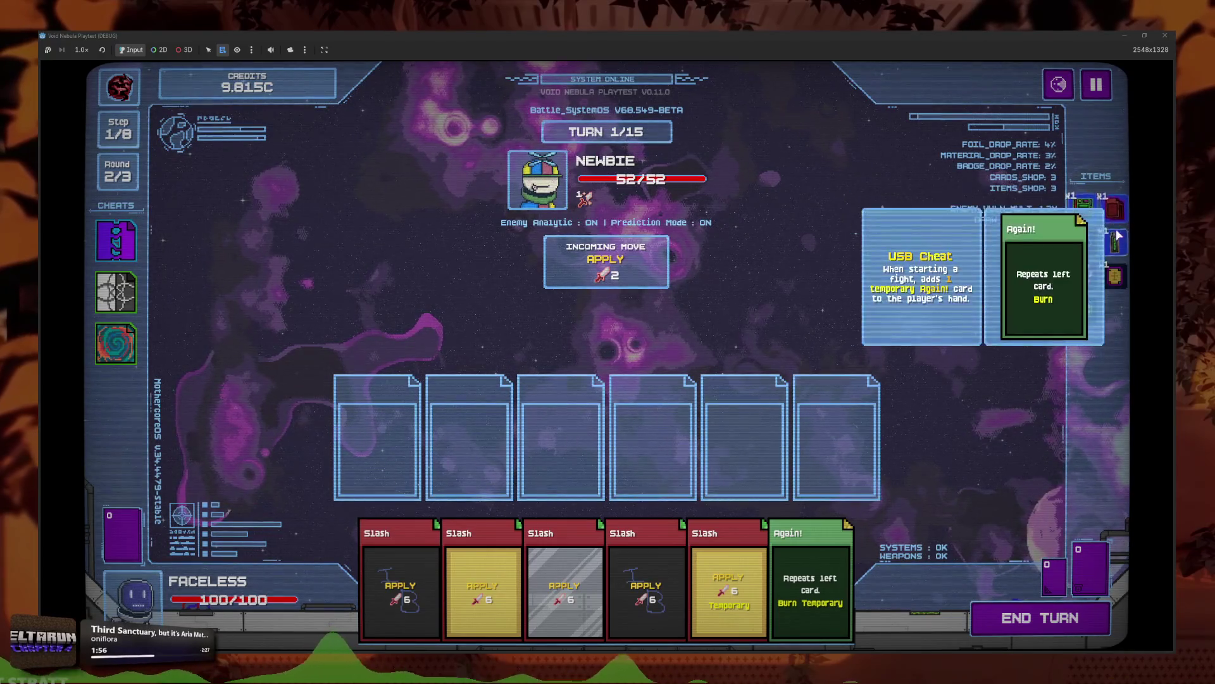
mouse_move(1076, 307)
key("F8")
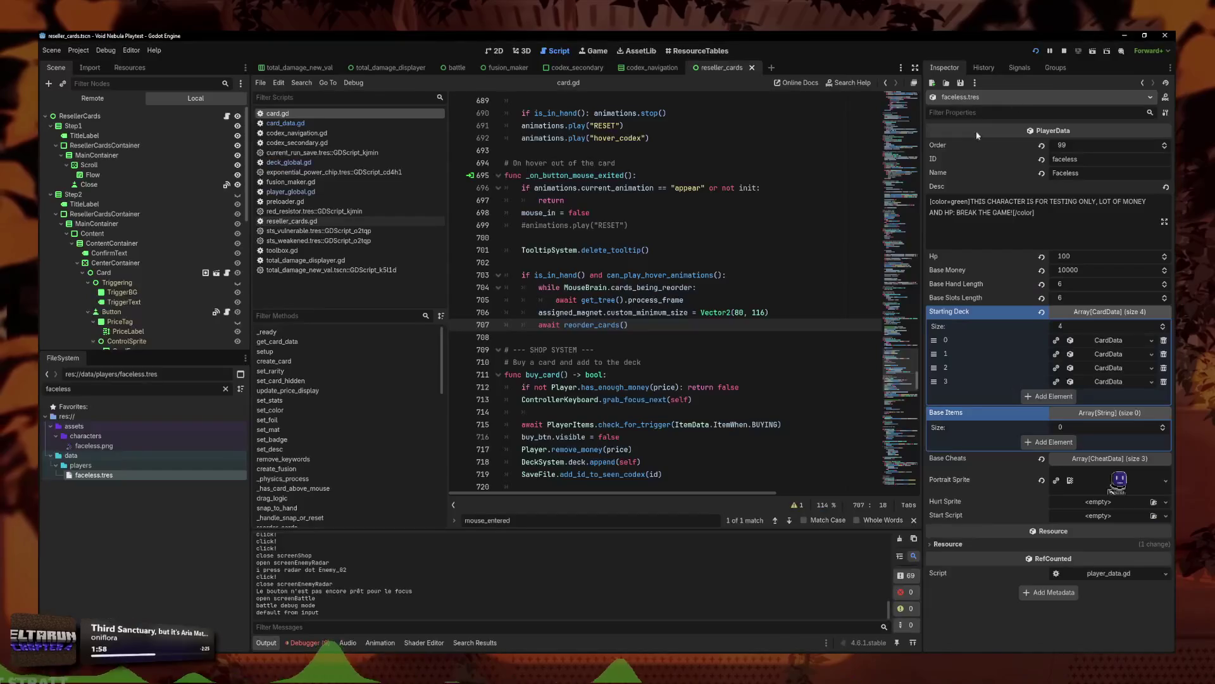
Step: Close all open scripts and open item.gd from FileSystem, scrolling through its code
right_click(310, 202)
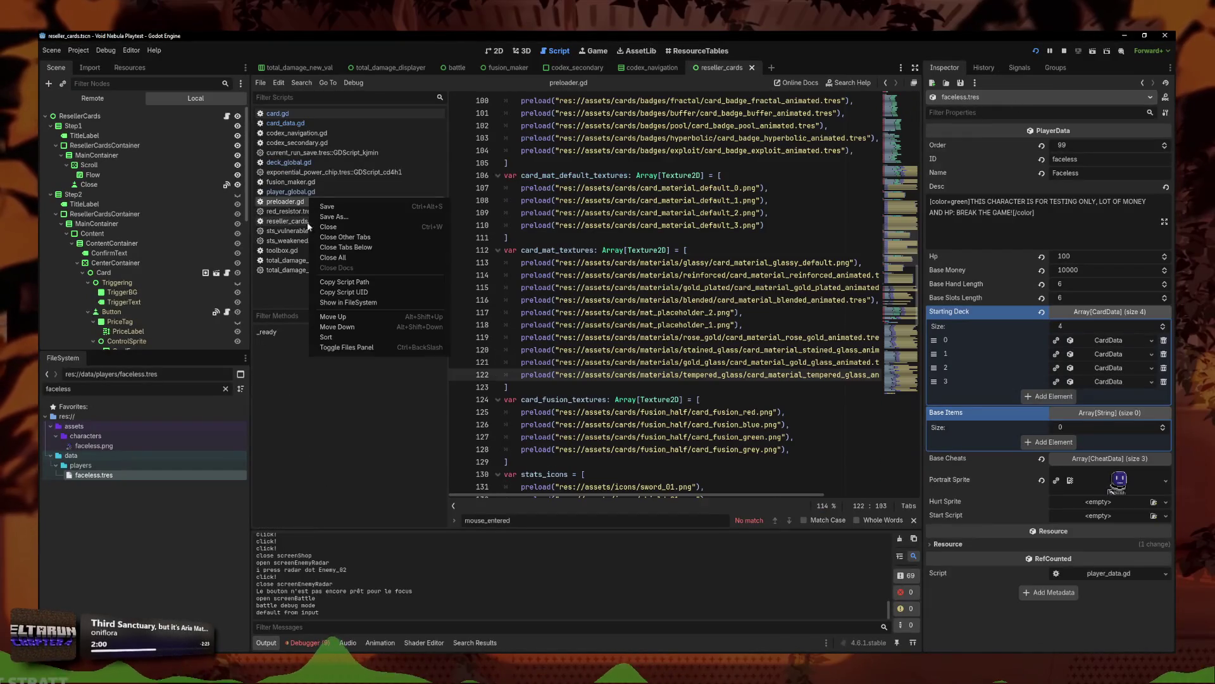
left_click(350, 260)
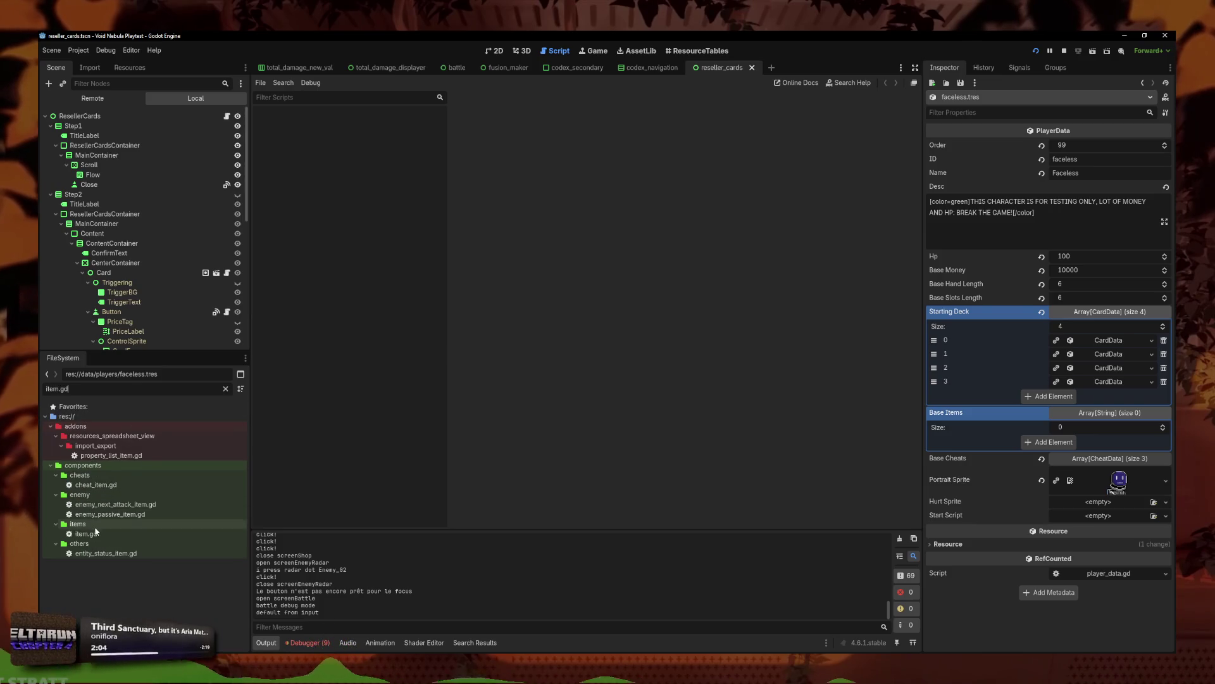
double_click(96, 533)
scroll(659, 355, "down", 15)
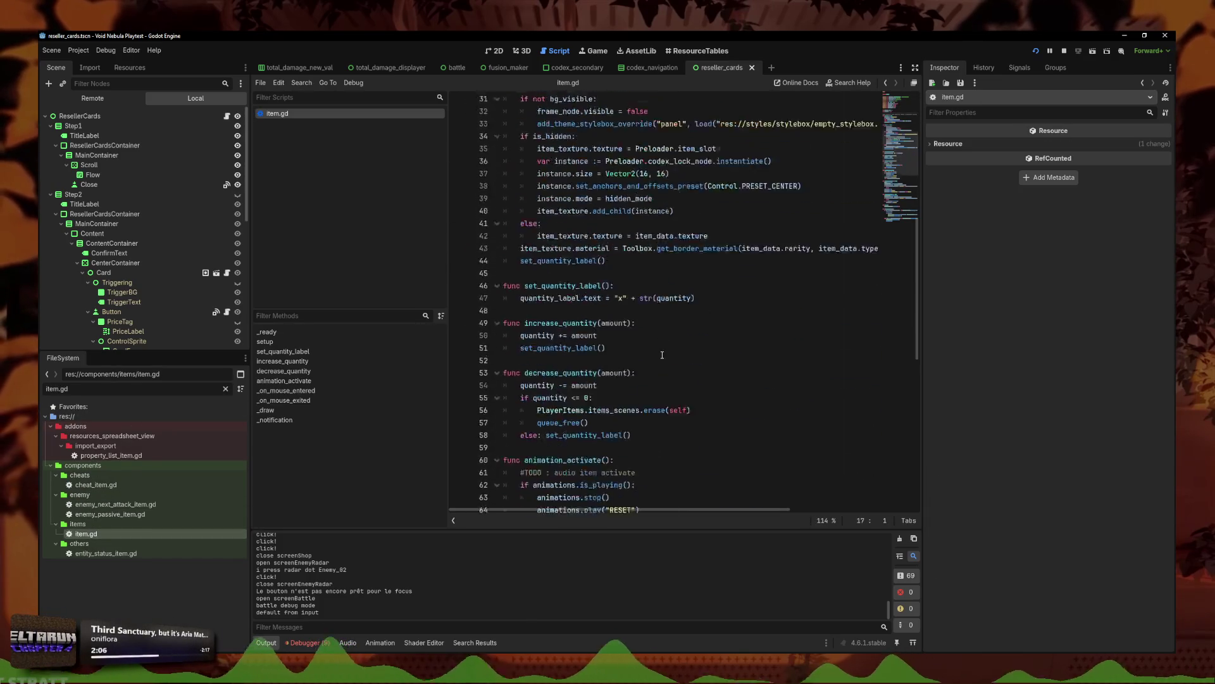
scroll(659, 356, "down", 2)
scroll(663, 332, "down", 1)
Step: Glance at the 2D view, return to item.gd, and open the item.tscn scene
left_click(497, 52)
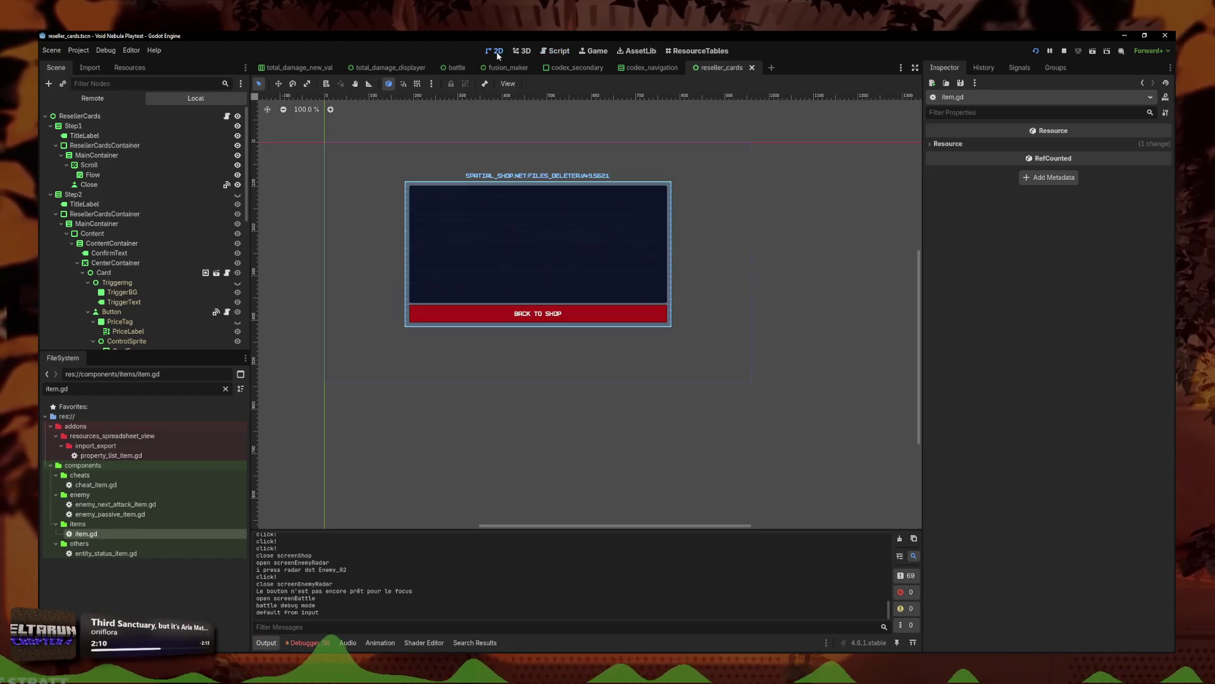
left_click(554, 52)
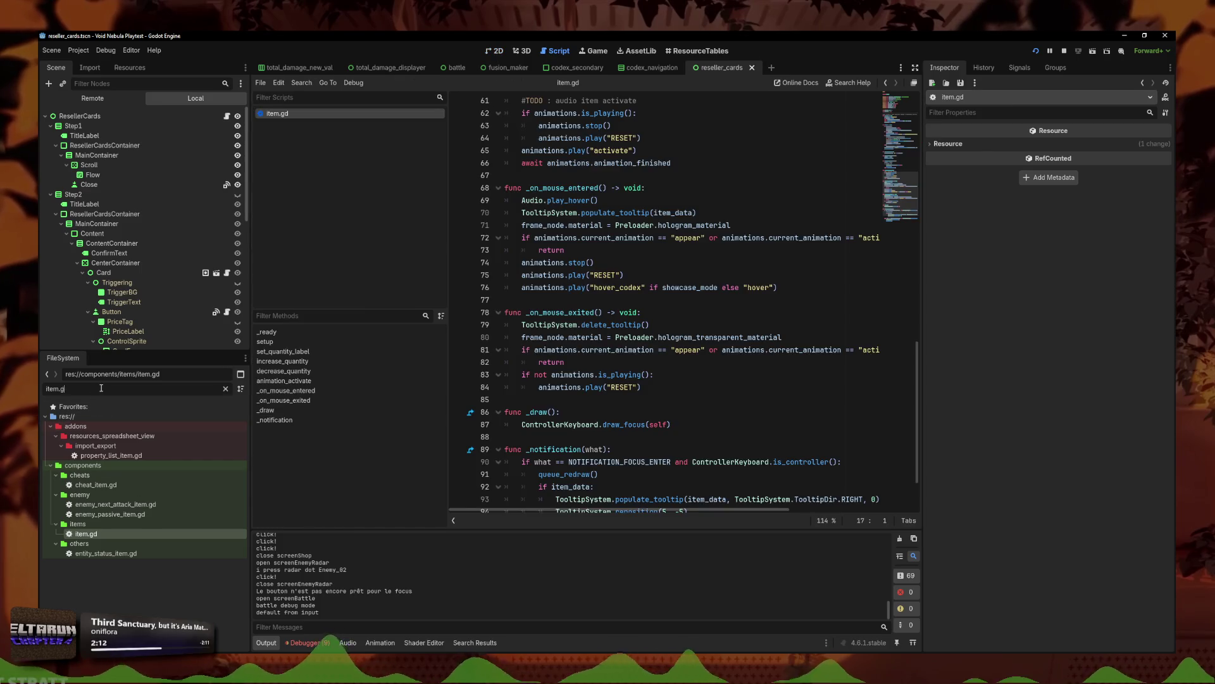
type("tsc")
double_click(97, 536)
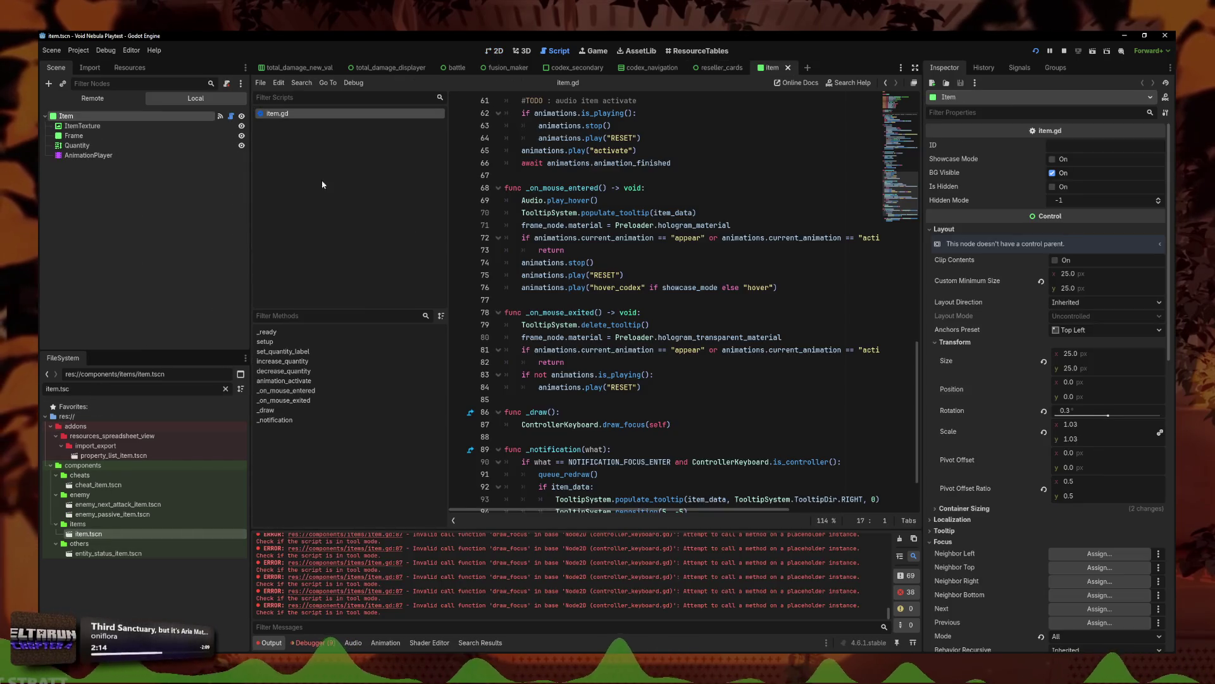
Step: Select the item's AnimationPlayer and preview the activate animation twice, rewinding between plays
left_click(495, 52)
left_click(129, 157)
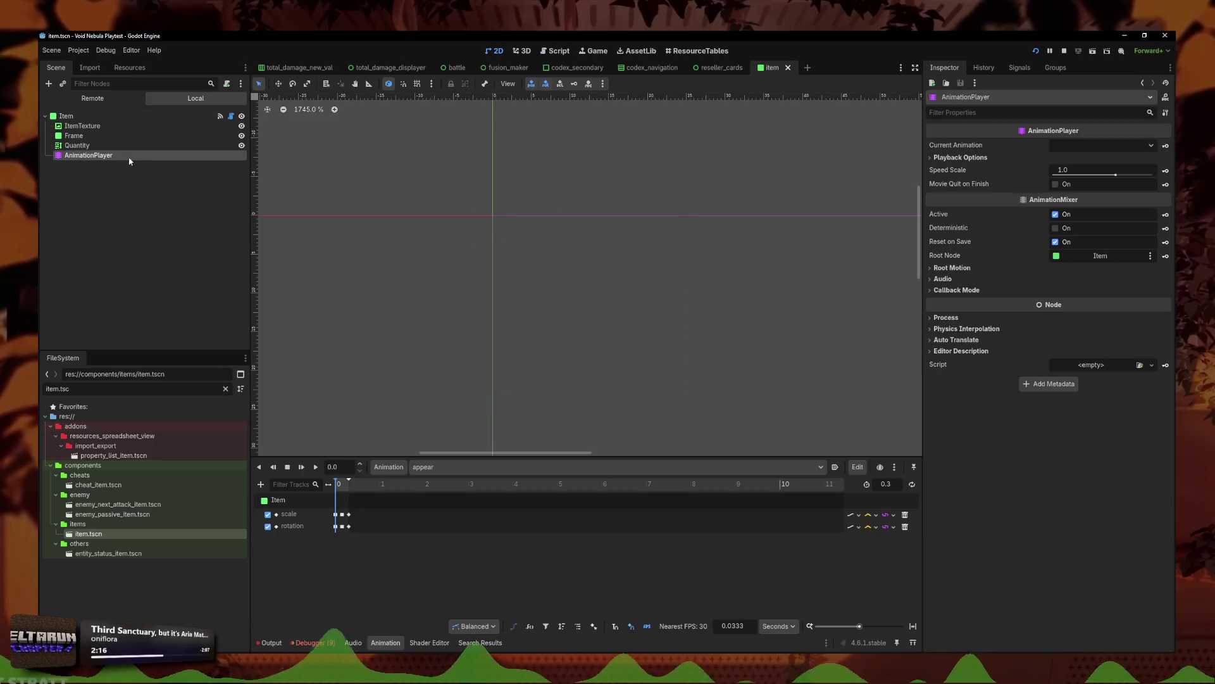
left_click(424, 467)
left_click(449, 494)
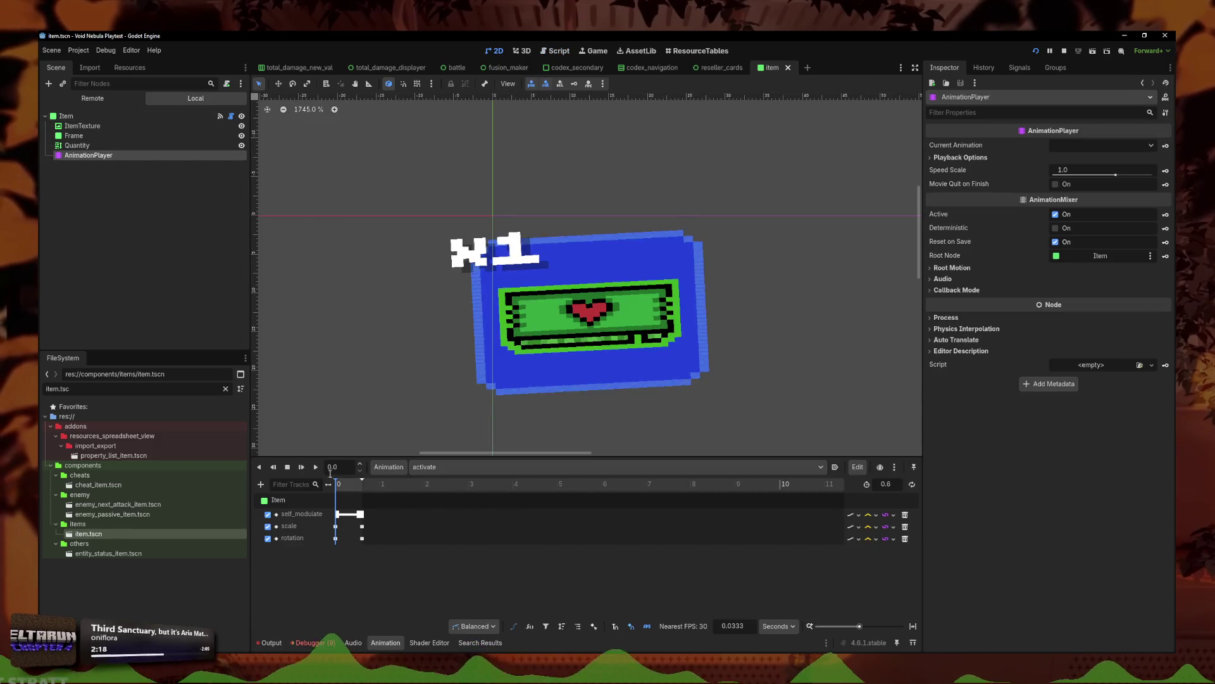
left_click(316, 469)
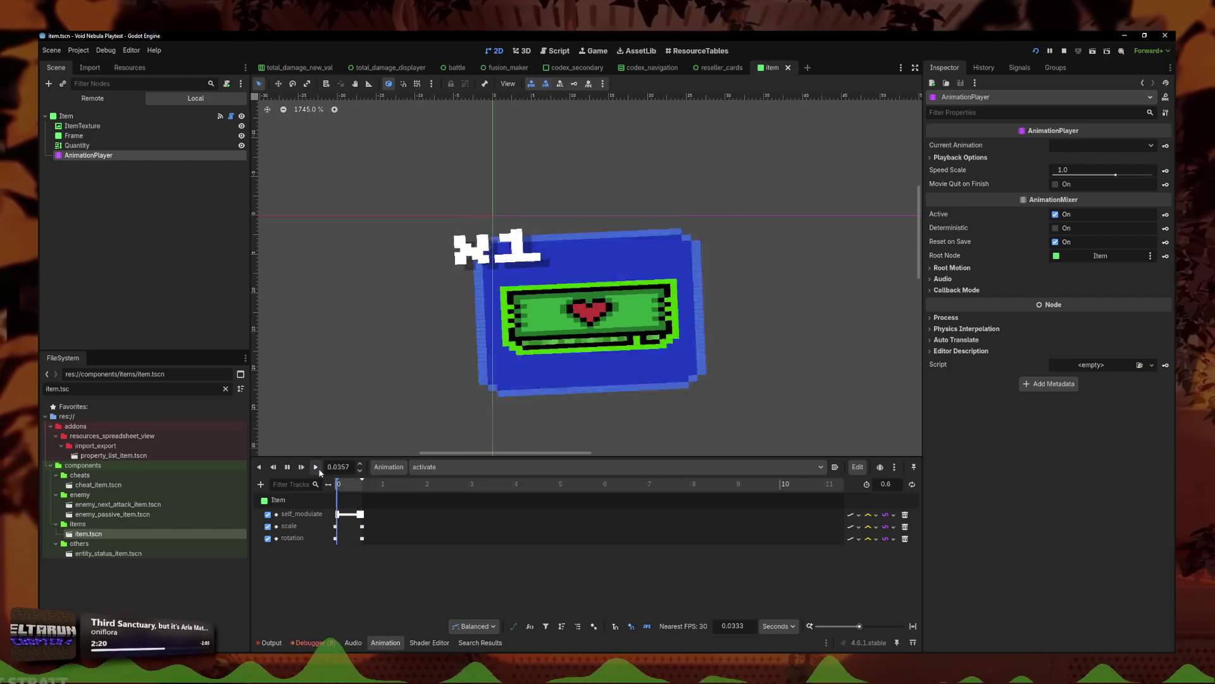
left_click(443, 467)
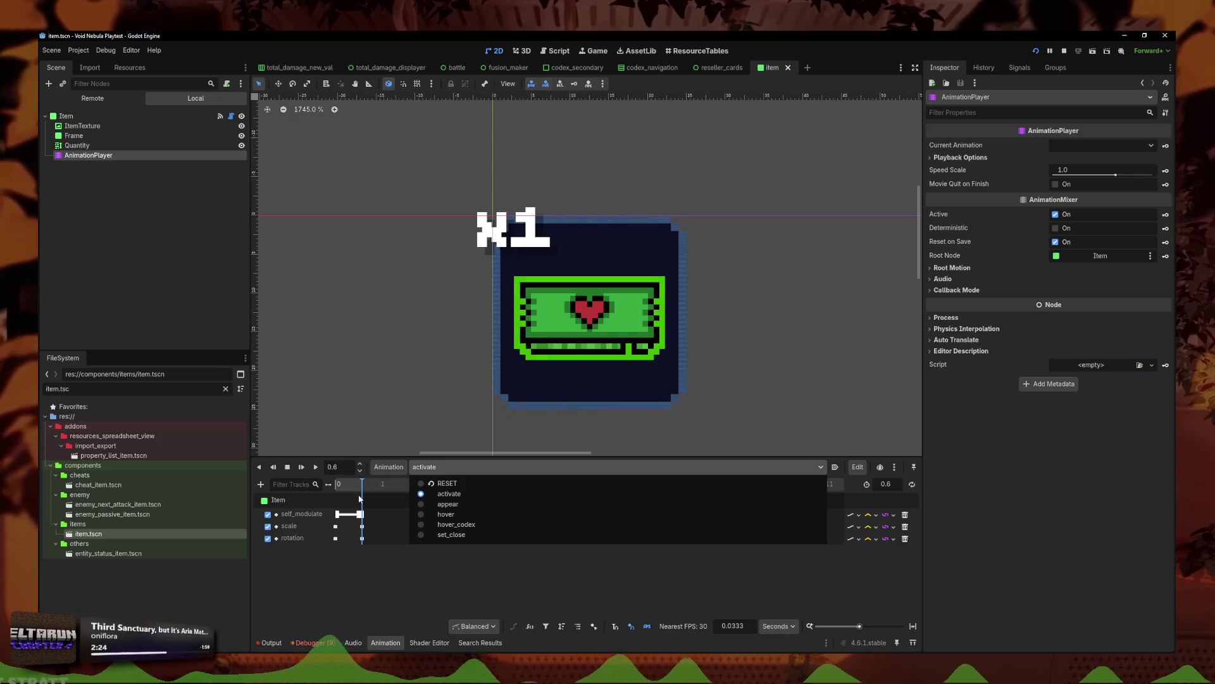
left_click(359, 499)
left_click_drag(363, 481, 222, 475)
left_click(316, 466)
Step: Inspect the RESET animation's self_modulate key, then view the hover and hover_codex tracks
left_click(428, 471)
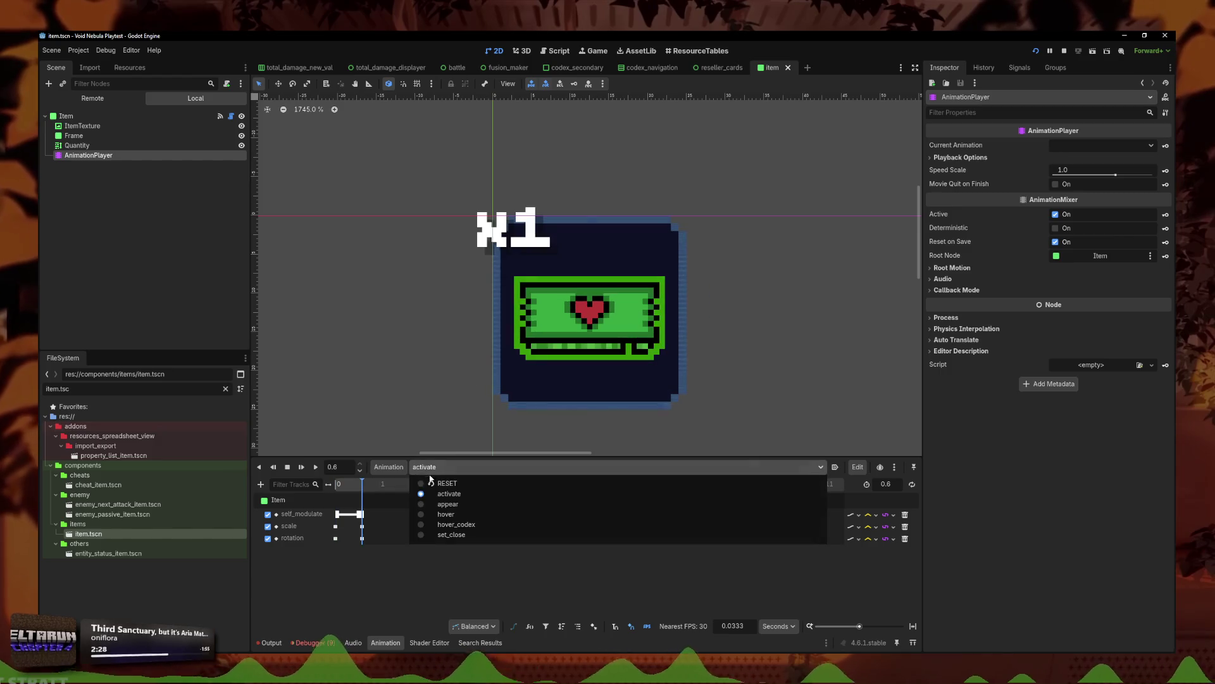
left_click(443, 483)
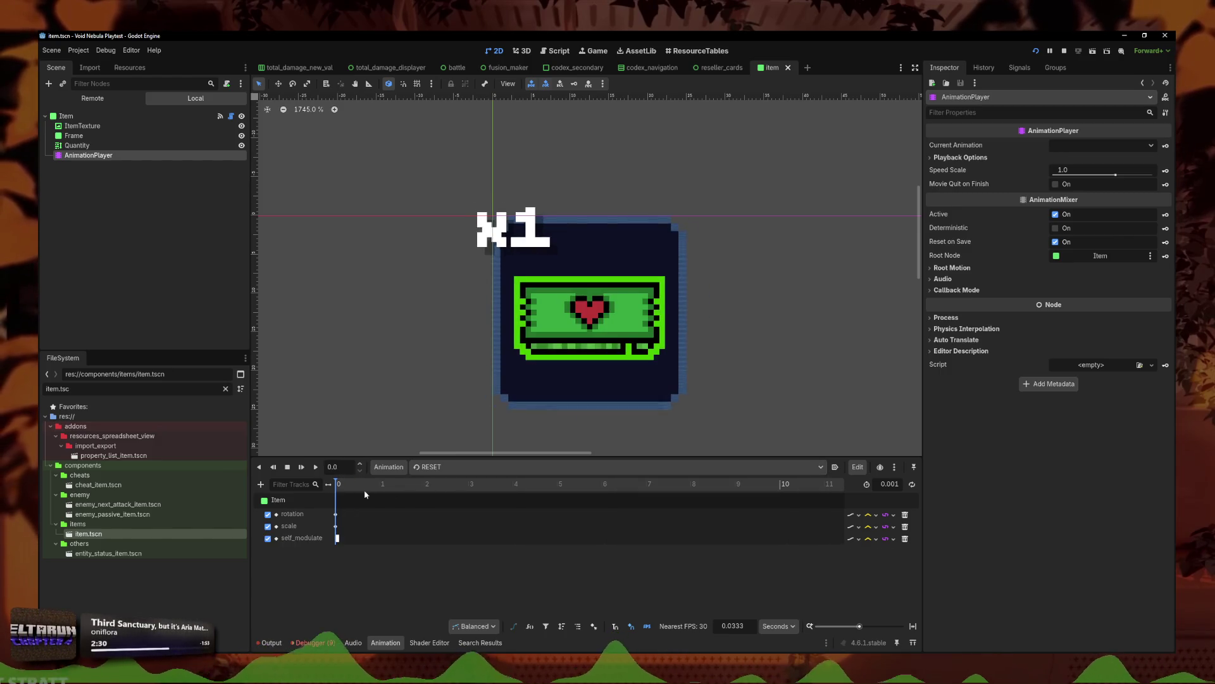
left_click(337, 537)
left_click(455, 469)
left_click(443, 510)
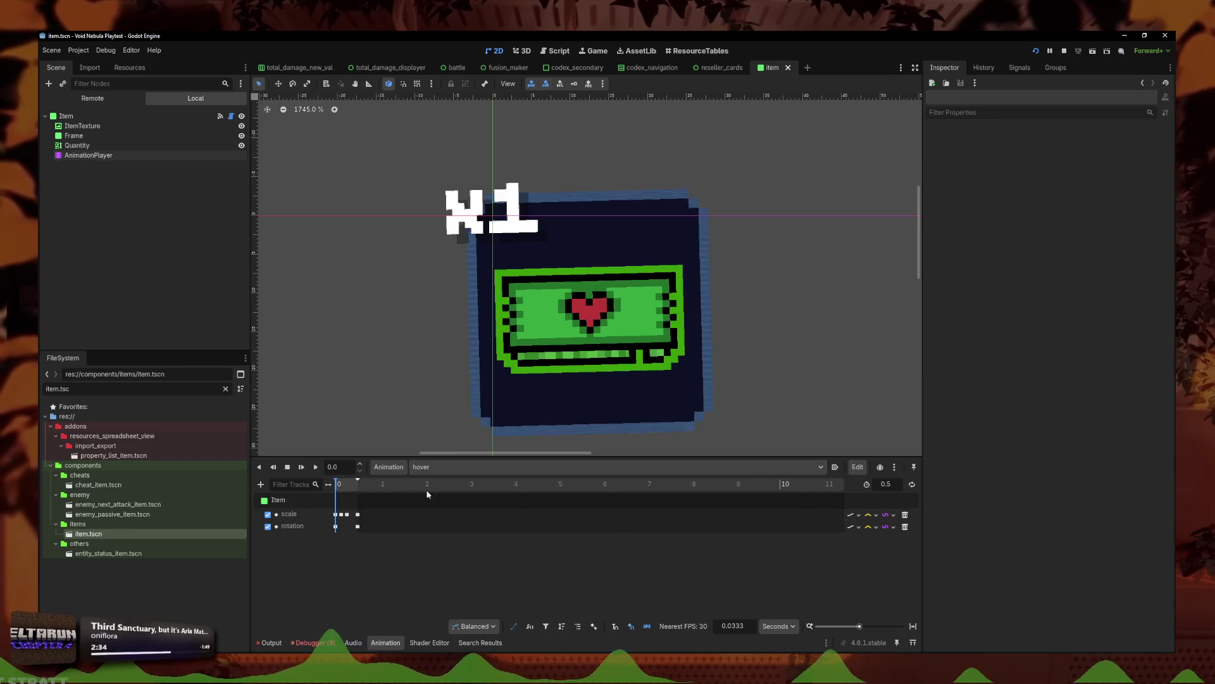
left_click(440, 467)
left_click(446, 479)
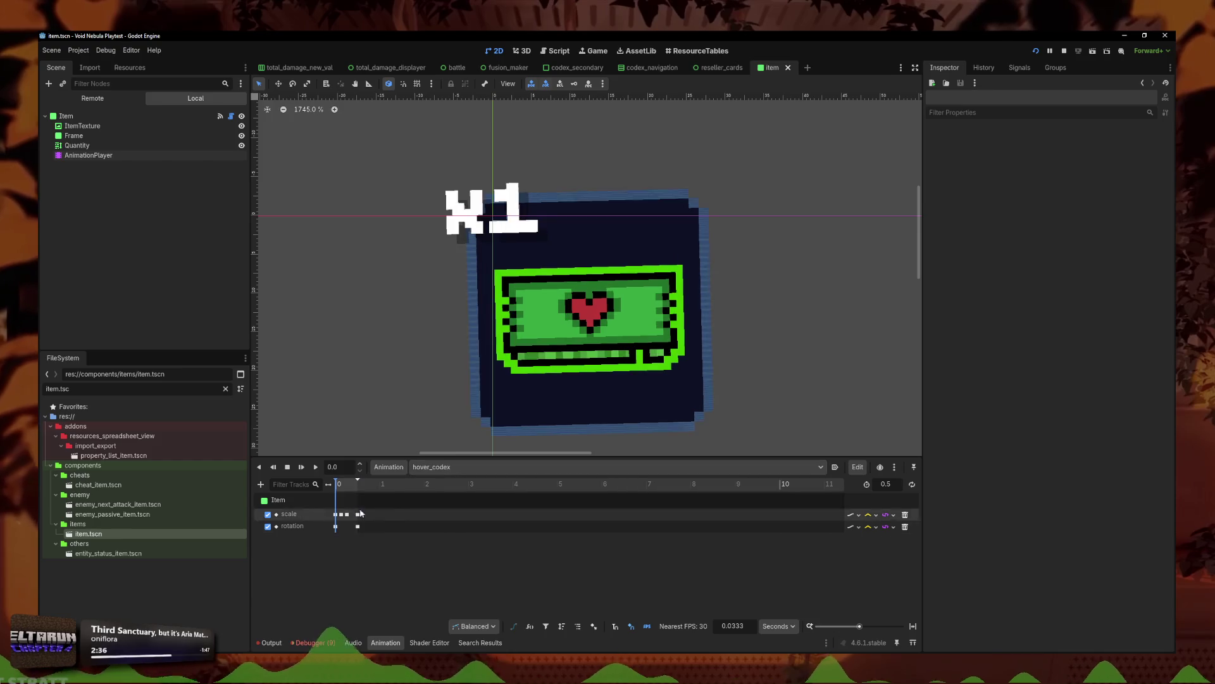
Step: View set_close, return to RESET, and open the Item node's item.gd script
left_click(452, 466)
left_click(436, 519)
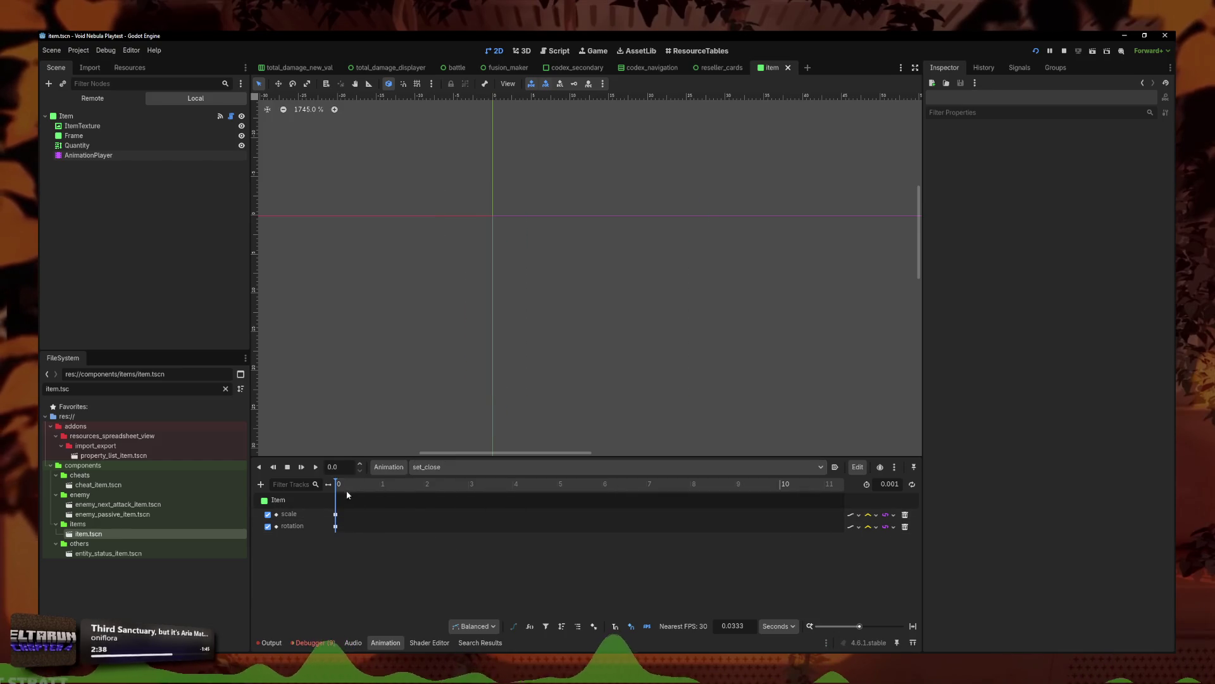
left_click(429, 468)
left_click(446, 485)
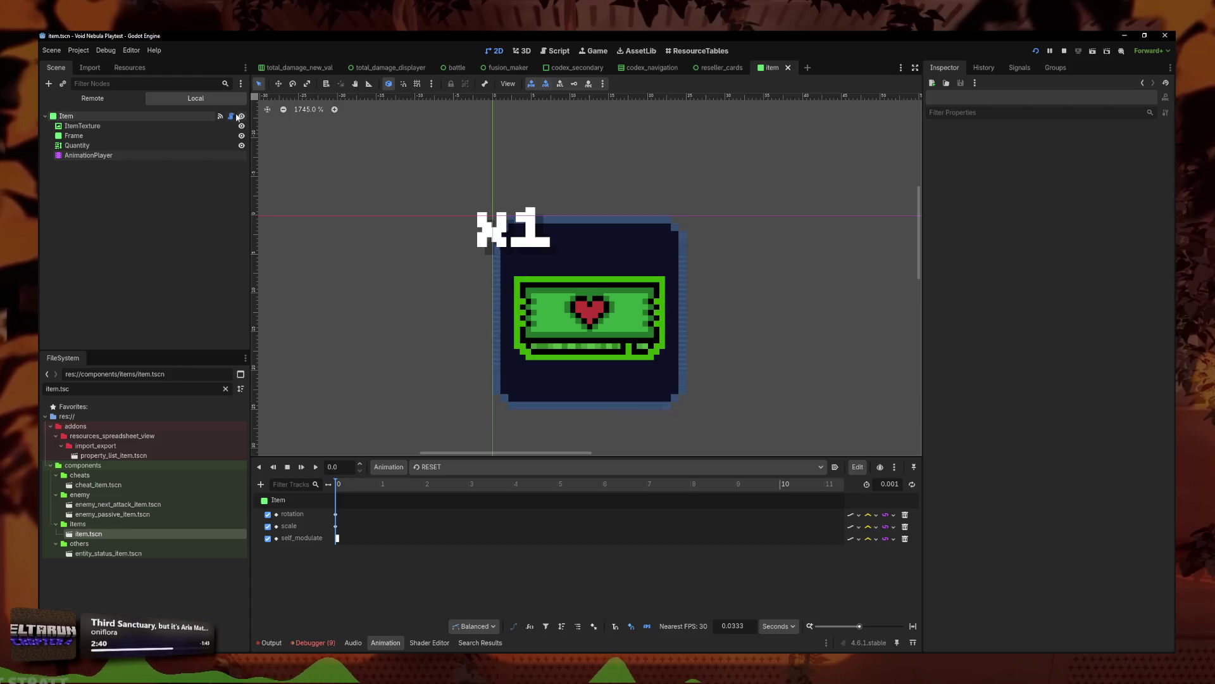
left_click(232, 115)
scroll(668, 281, "down", 5)
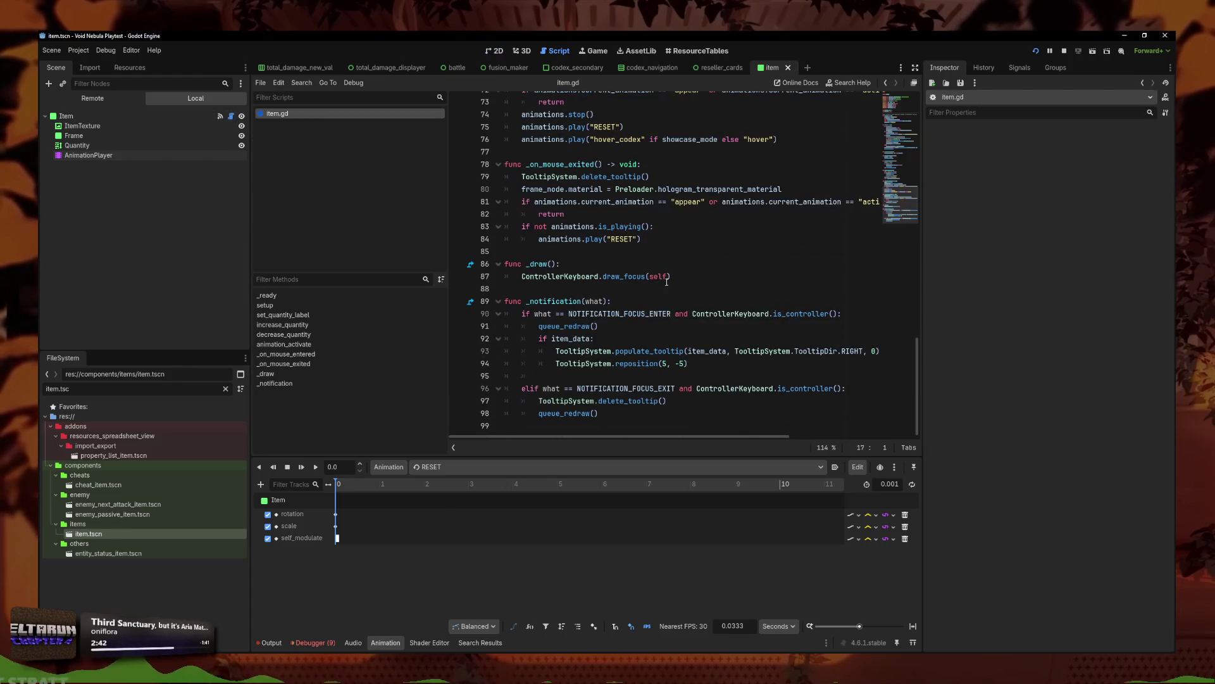
Step: Prefix animations.stop() on line 74 of item.gd with # and run the project with F5
scroll(677, 301, "up", 2)
left_click(688, 302)
scroll(716, 297, "up", 2)
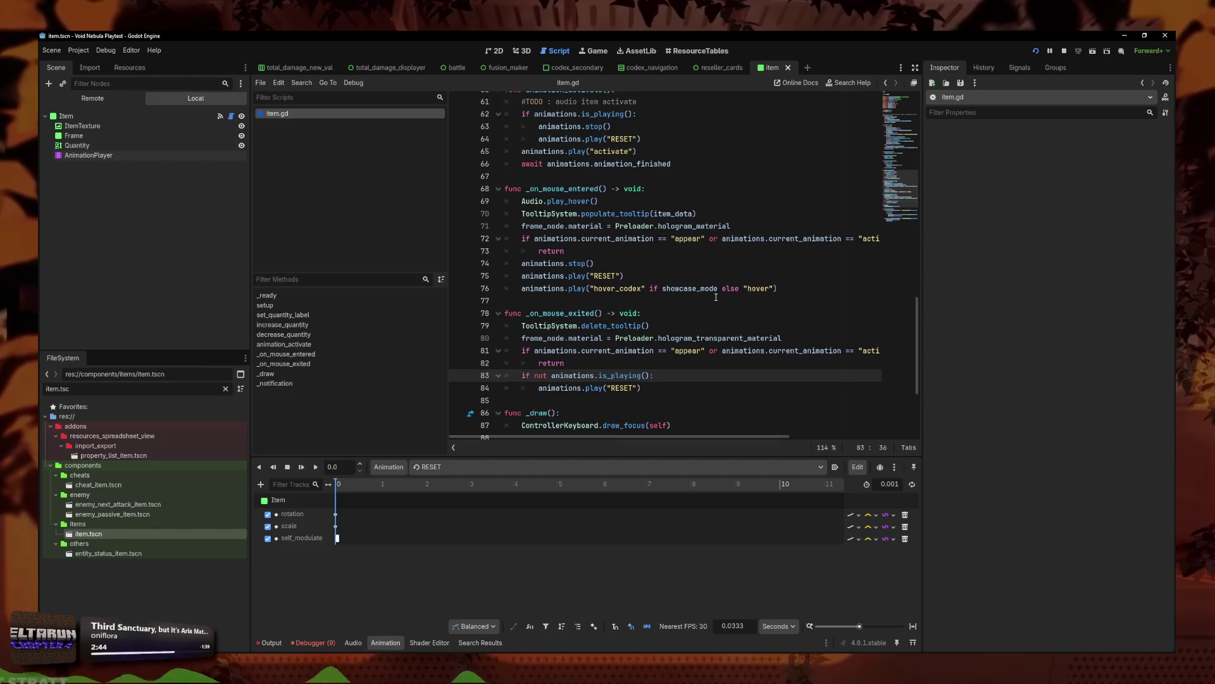
scroll(716, 311, "up", 1)
left_click(714, 311)
left_click(697, 297)
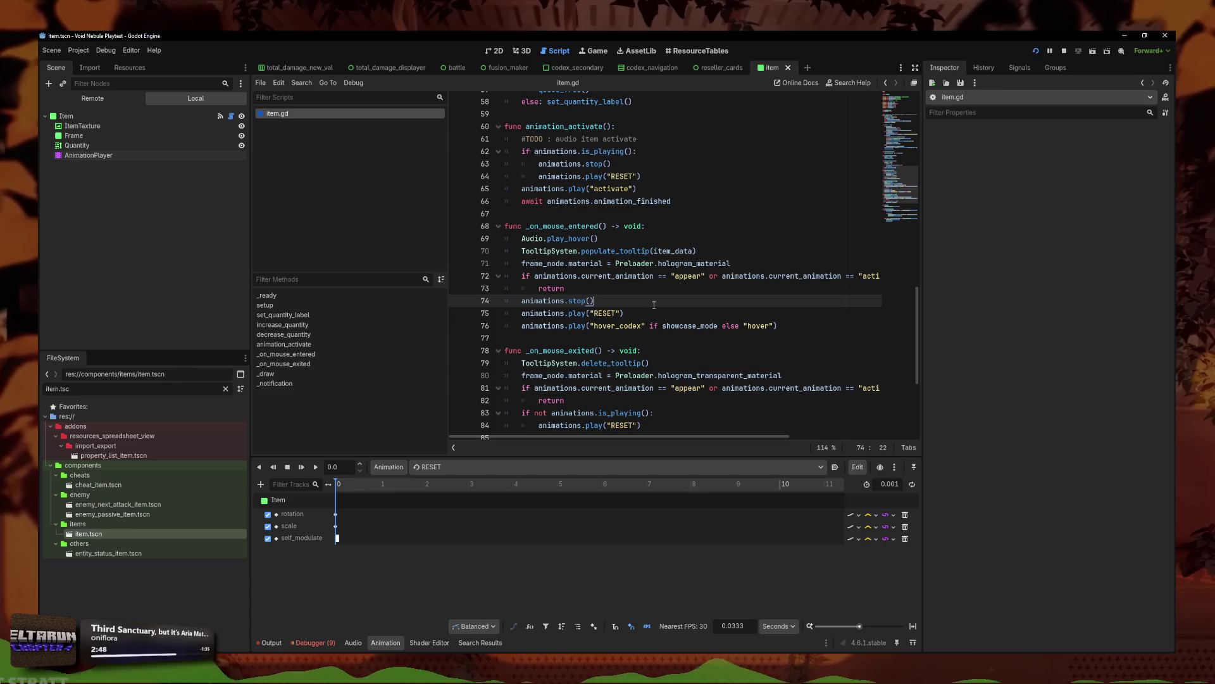
scroll(648, 300, "down", 1)
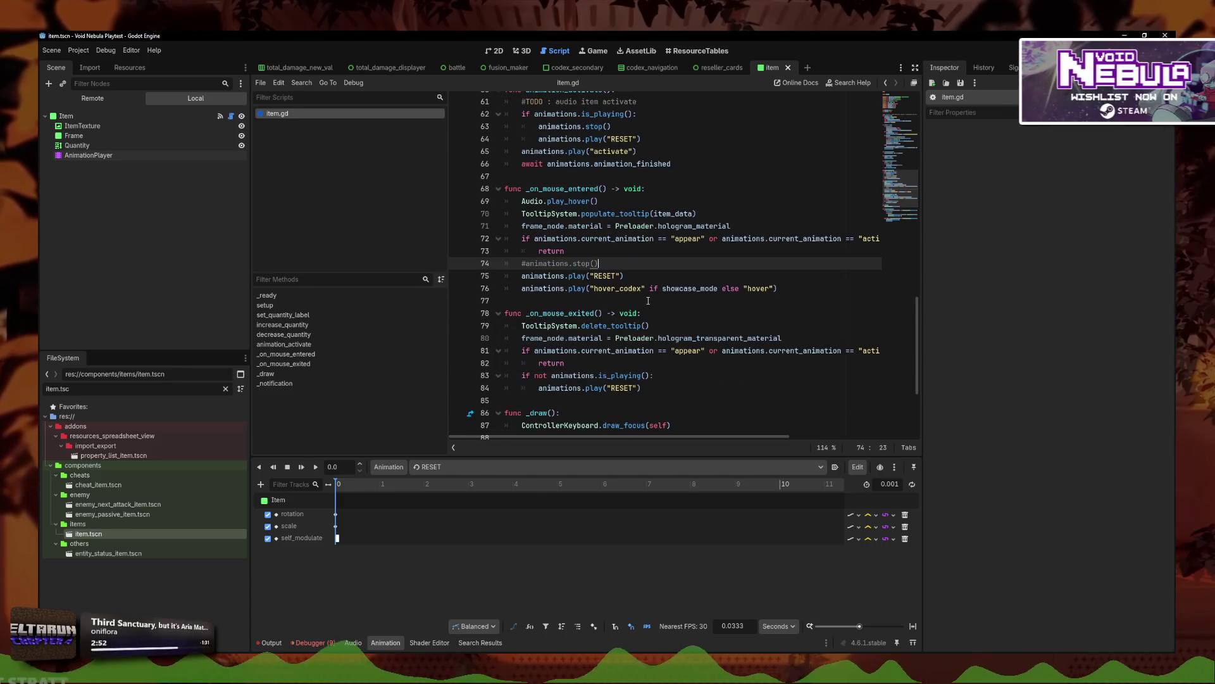
key("F5")
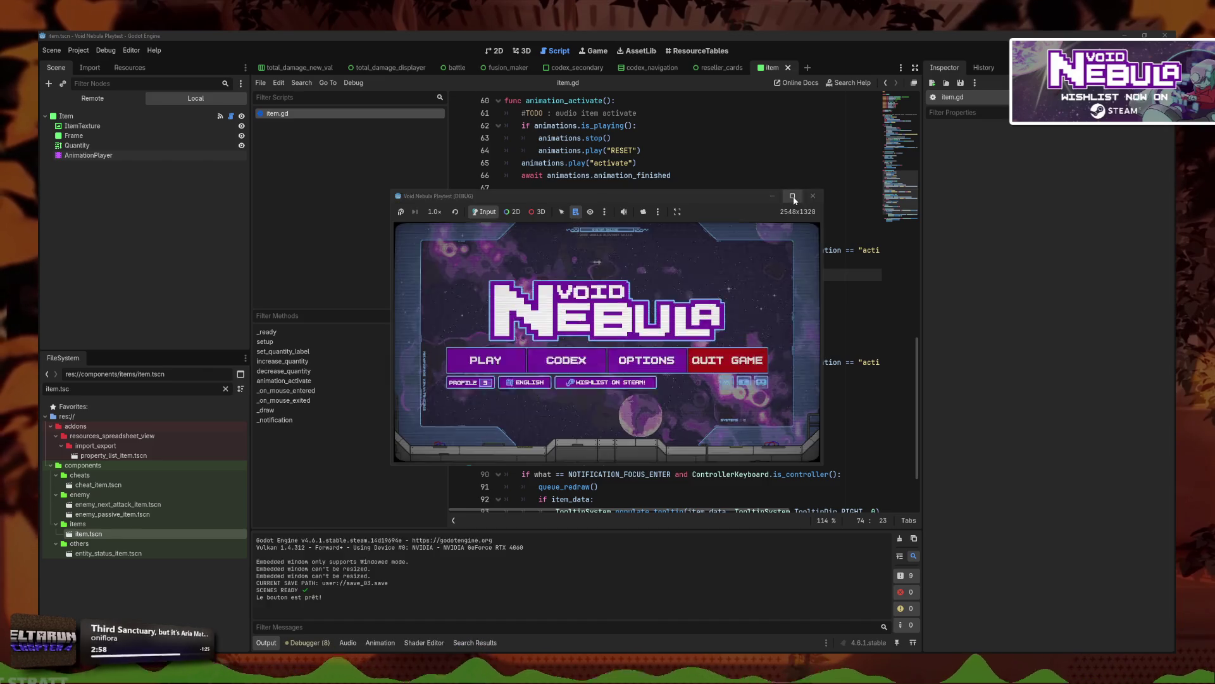
Step: Maximize the game window, open Codex > Items, and page between items pages 1 and 2
left_click(793, 195)
left_click(519, 342)
left_click(688, 238)
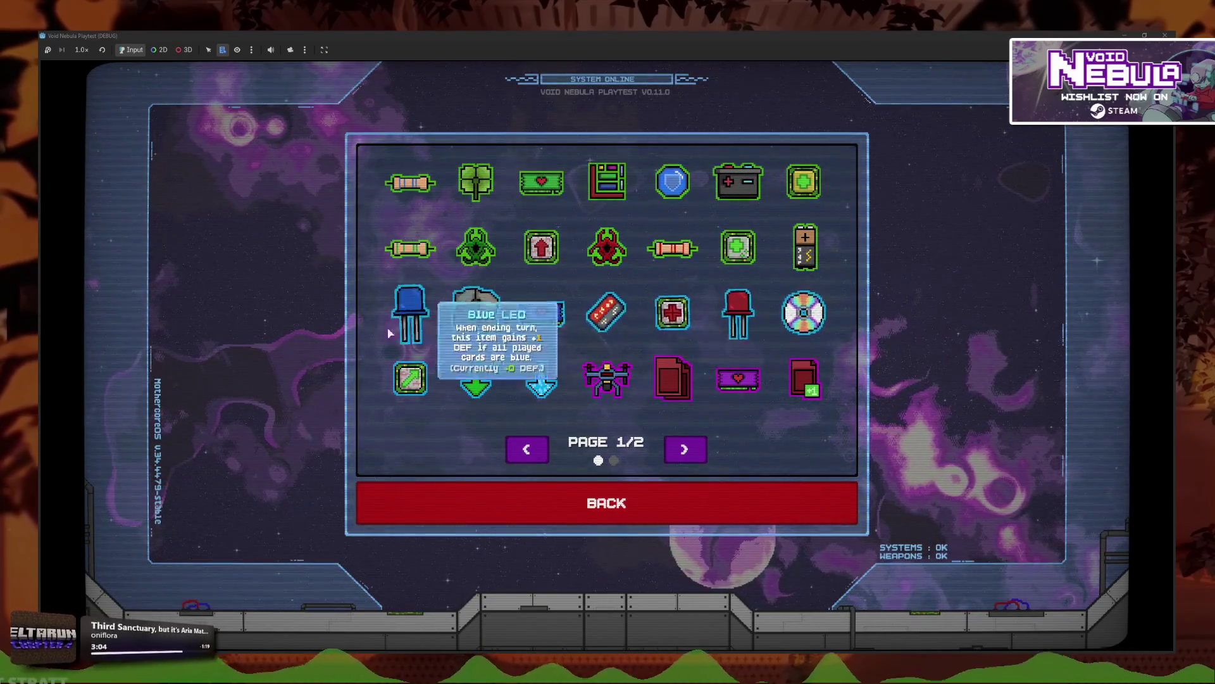
left_click(698, 455)
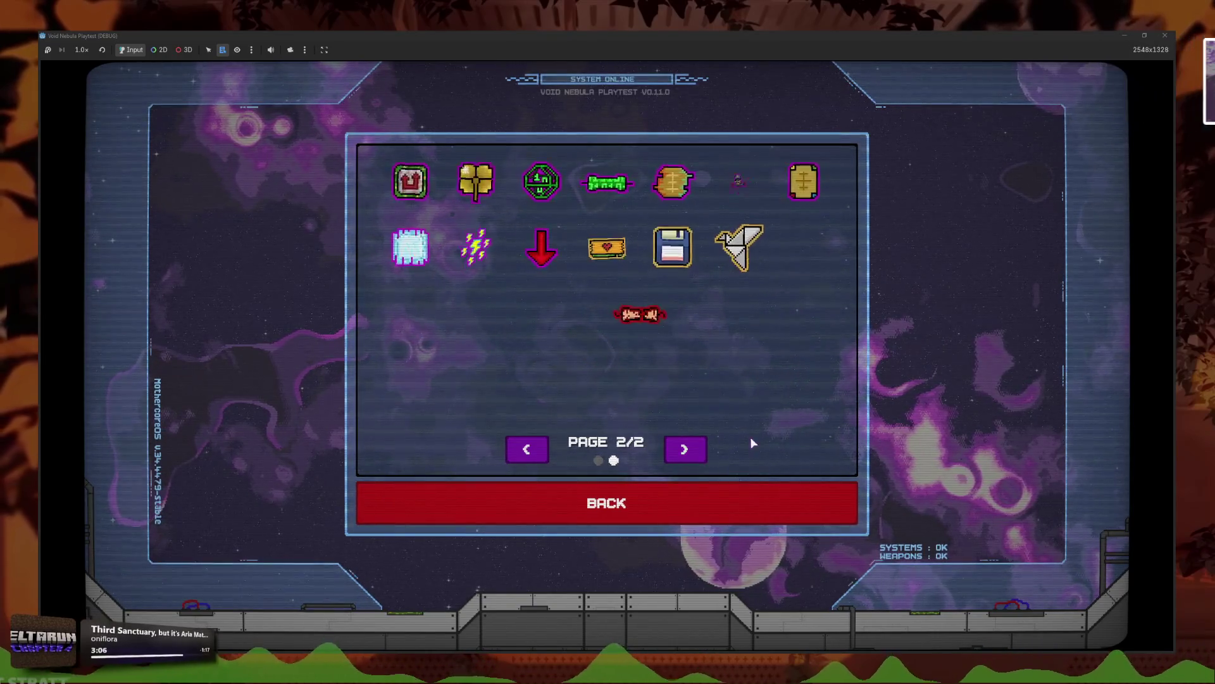
left_click(531, 447)
left_click(685, 449)
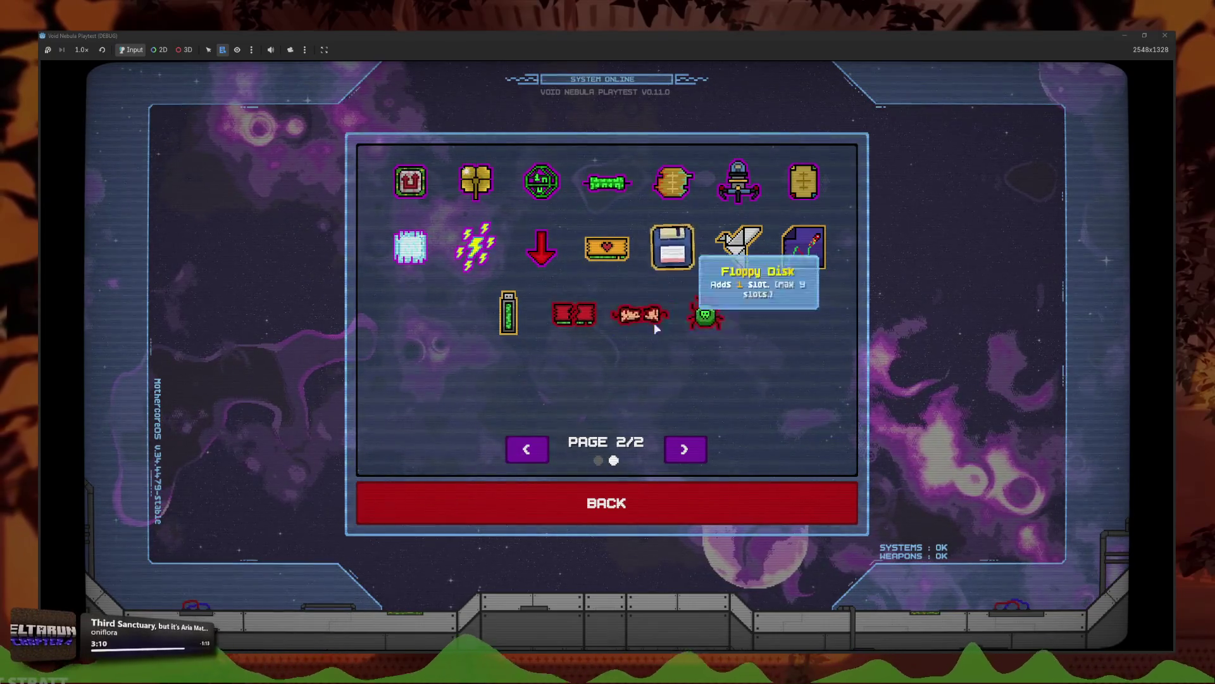
left_click(529, 452)
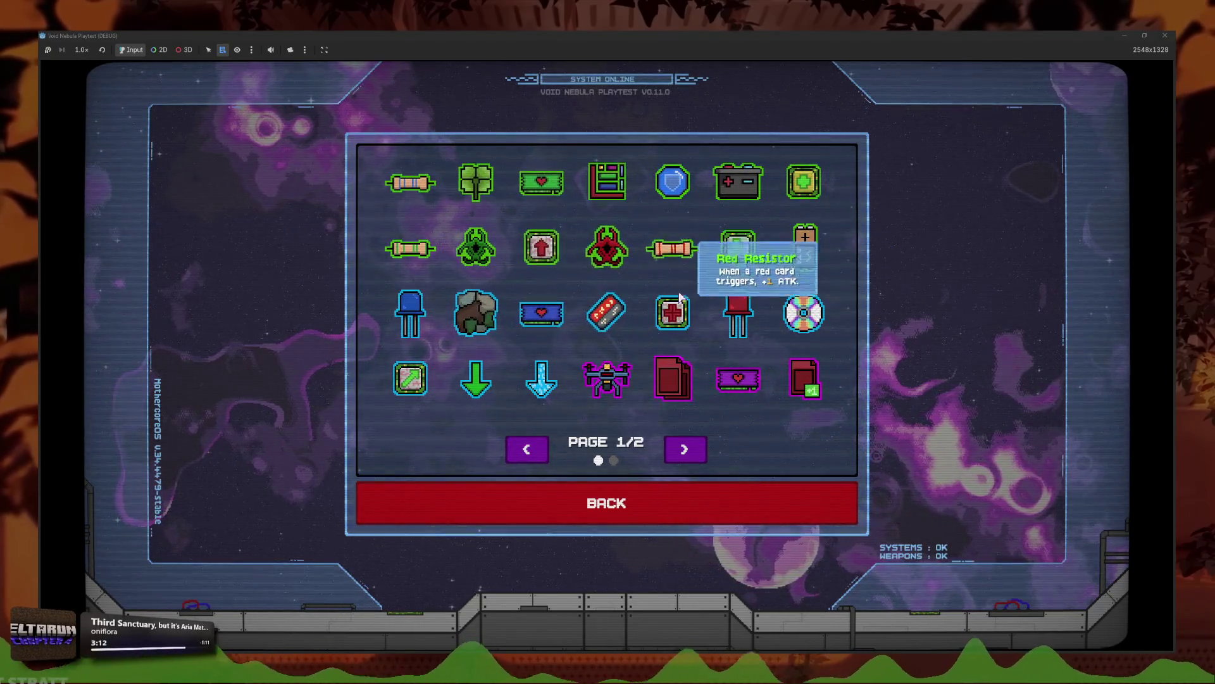
Step: Back out and reopen the item grid twice to watch items animate in, then restore the window size
key("Escape")
left_click(618, 233)
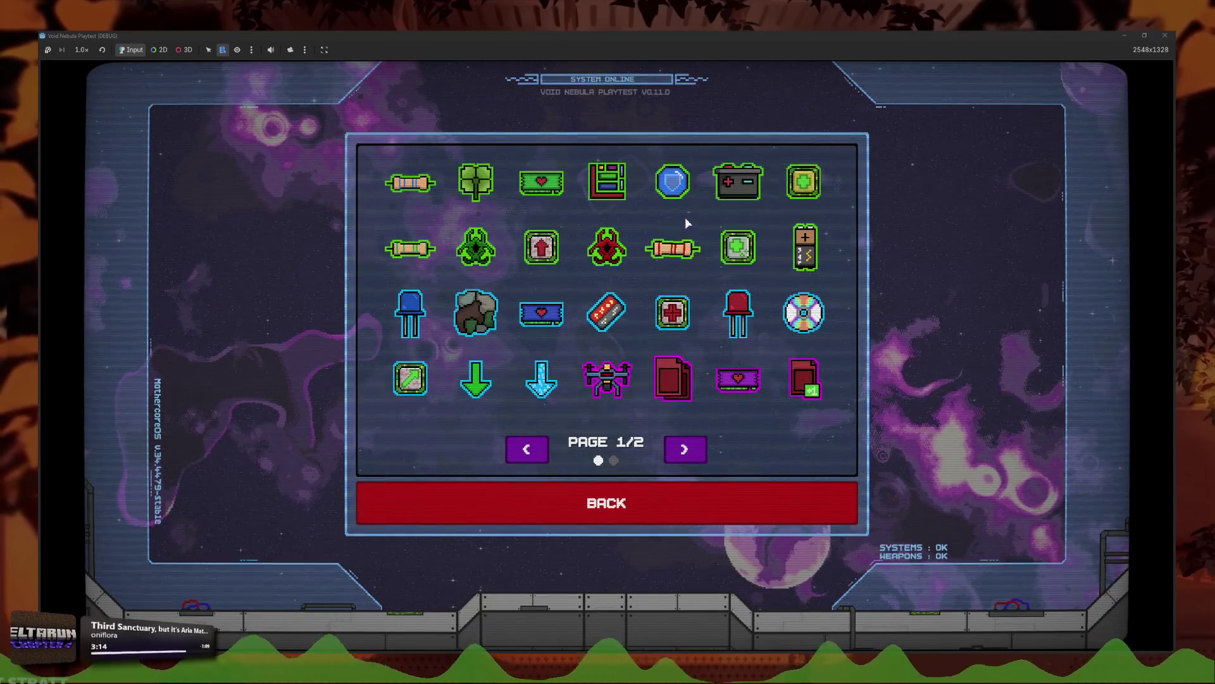
key("Escape")
left_click(626, 215)
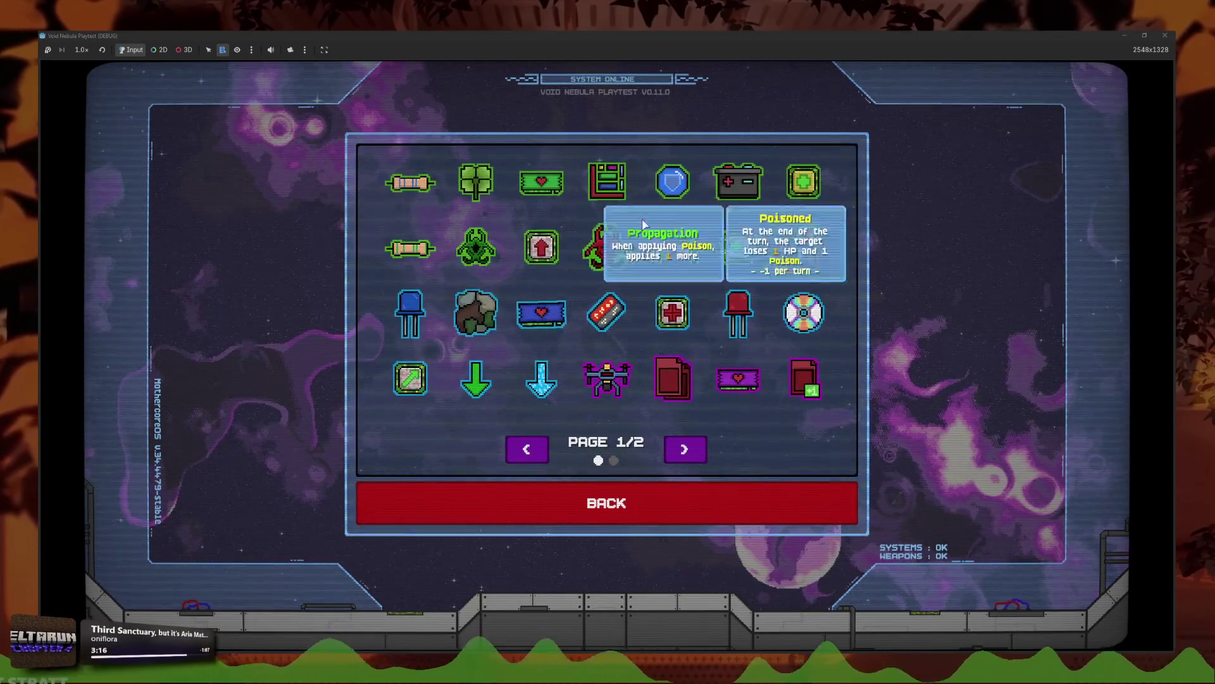
key("super+Down")
scroll(569, 191, "up", 2)
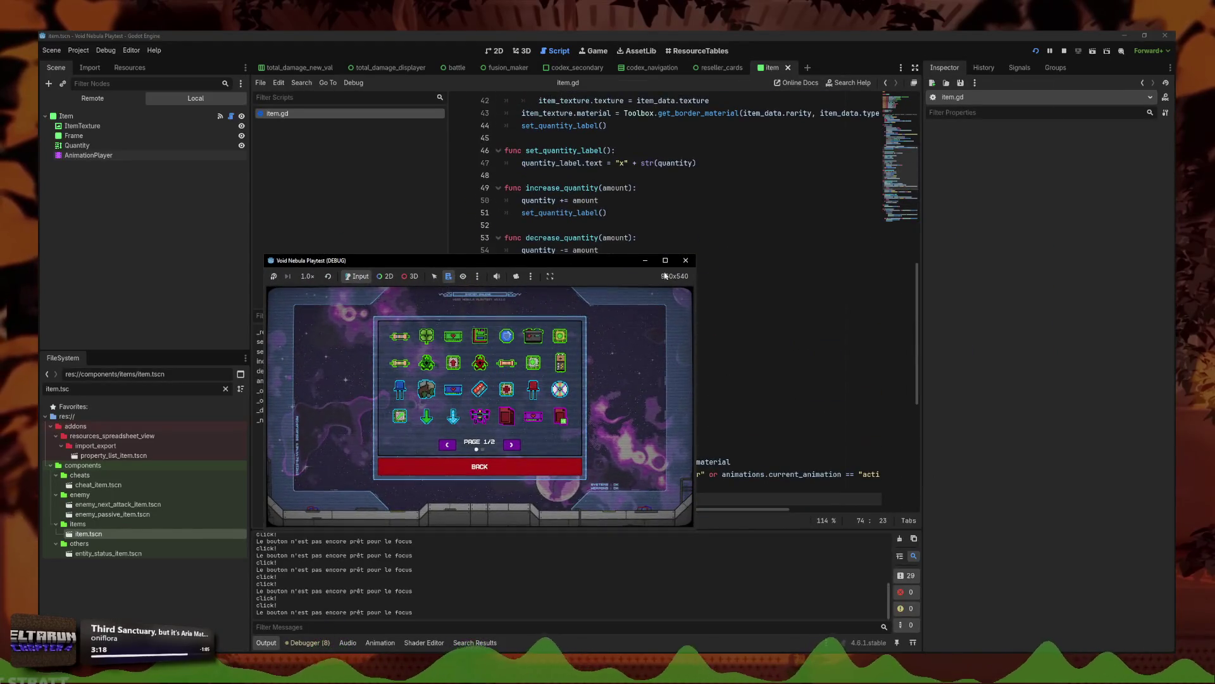
Step: Stop the game and add 'if not init: return' to both mouse enter and exit handlers
left_click(686, 261)
scroll(678, 271, "down", 5)
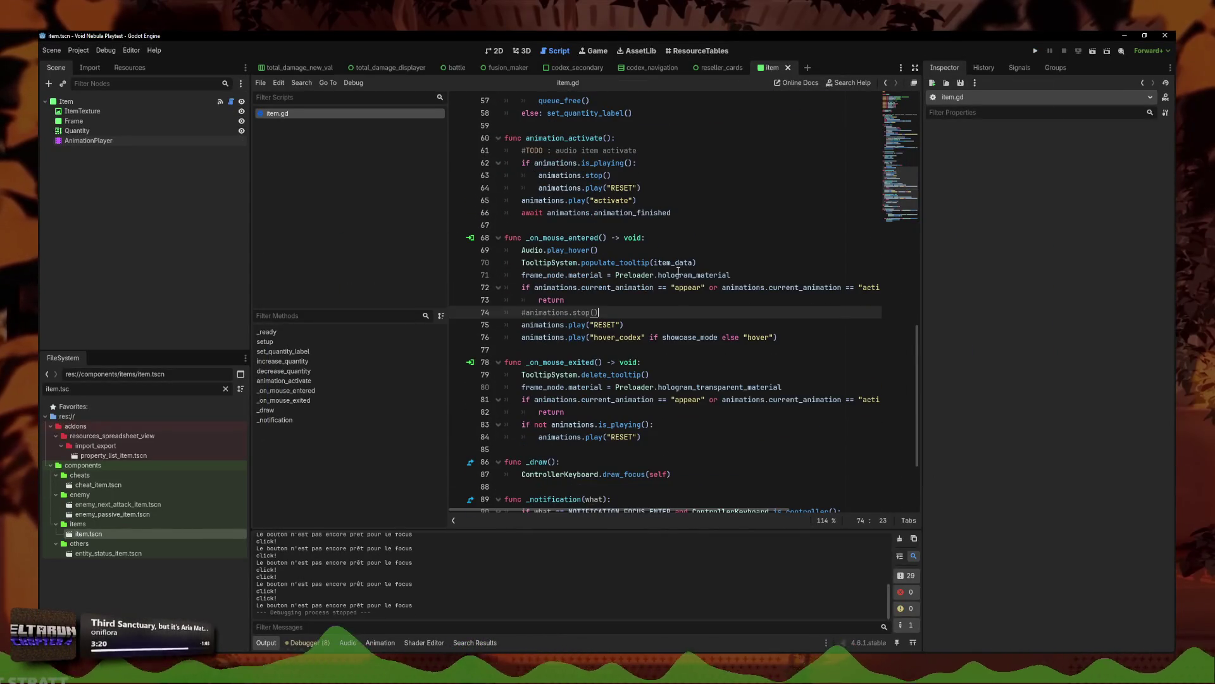
left_click(652, 361)
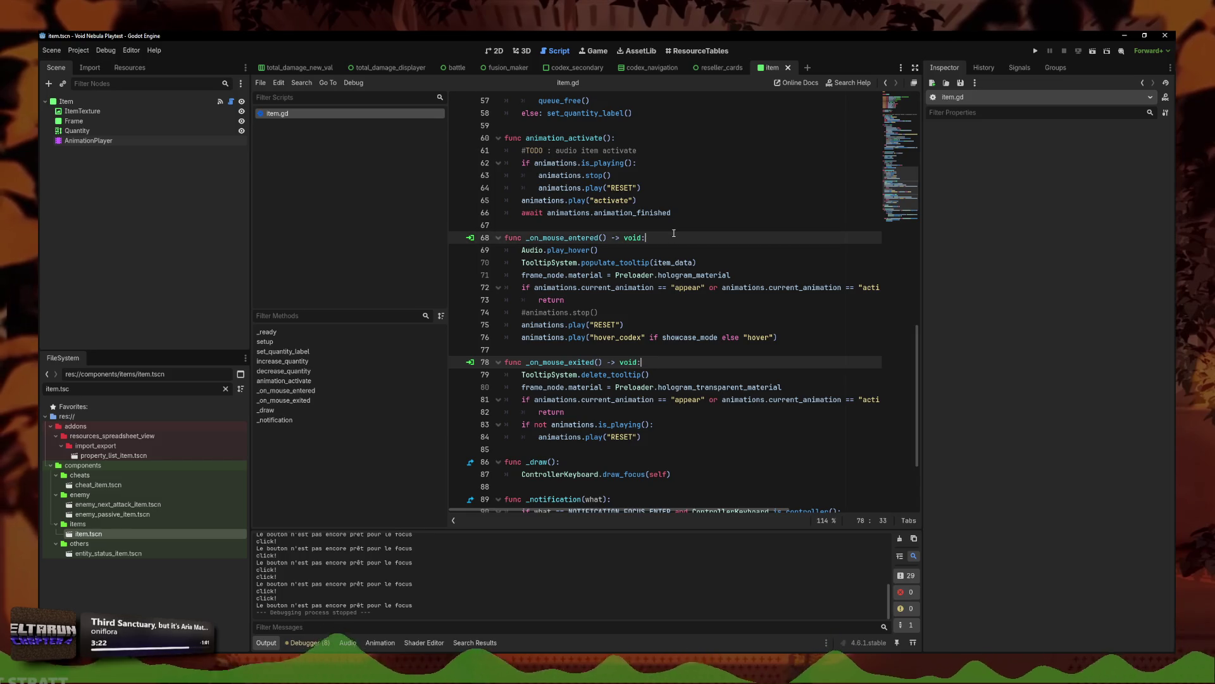
key("Return")
type("if not init =")
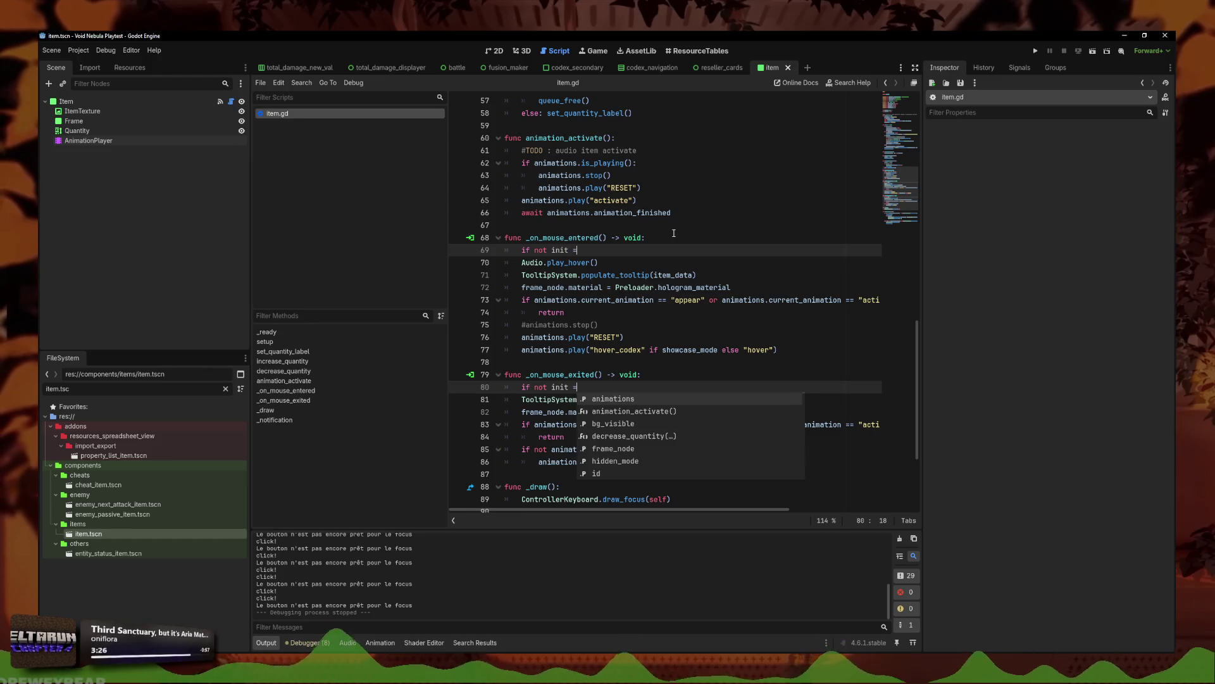
key("BackSpace")
key("BackSpace")
type(": return")
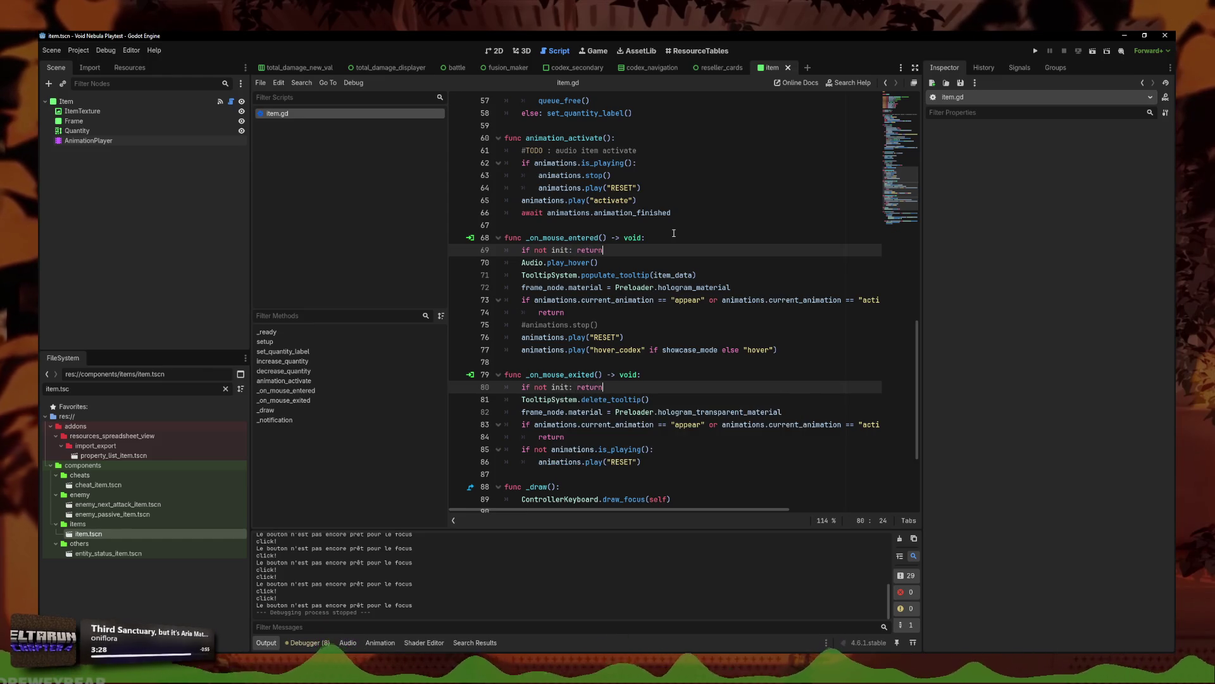
Step: Set init = true at the end of _ready, declare var init: bool = false, and rerun the game
scroll(671, 228, "up", 15)
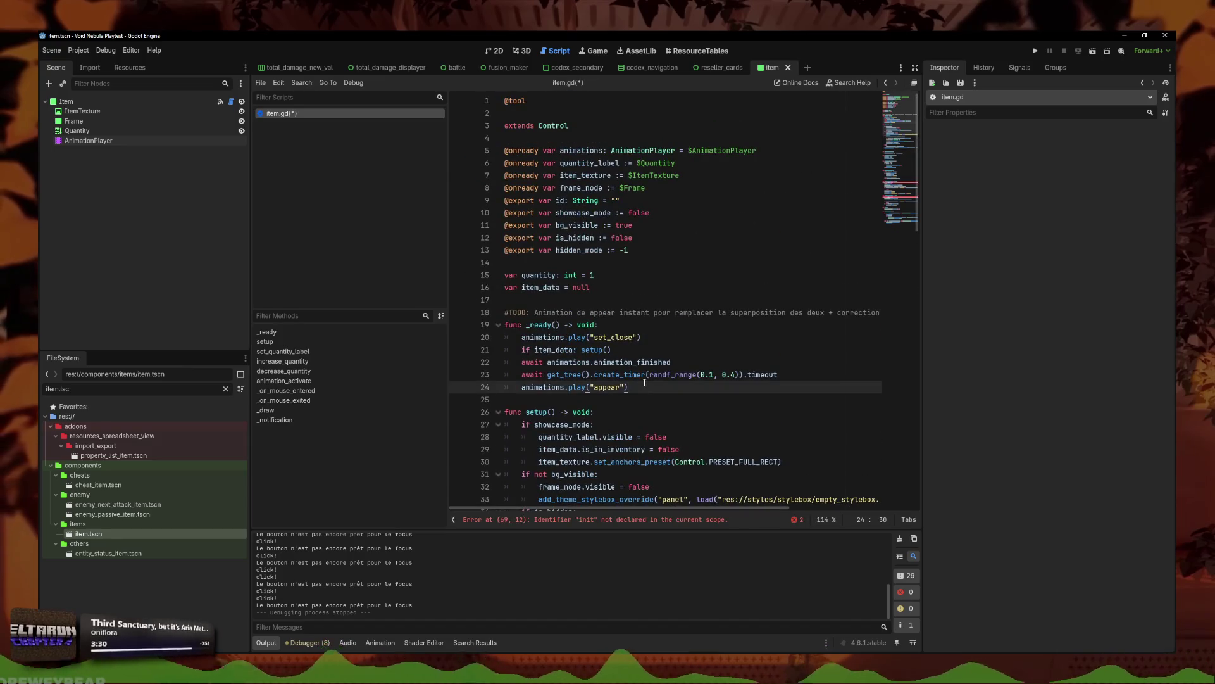
key("Return")
type("init = true")
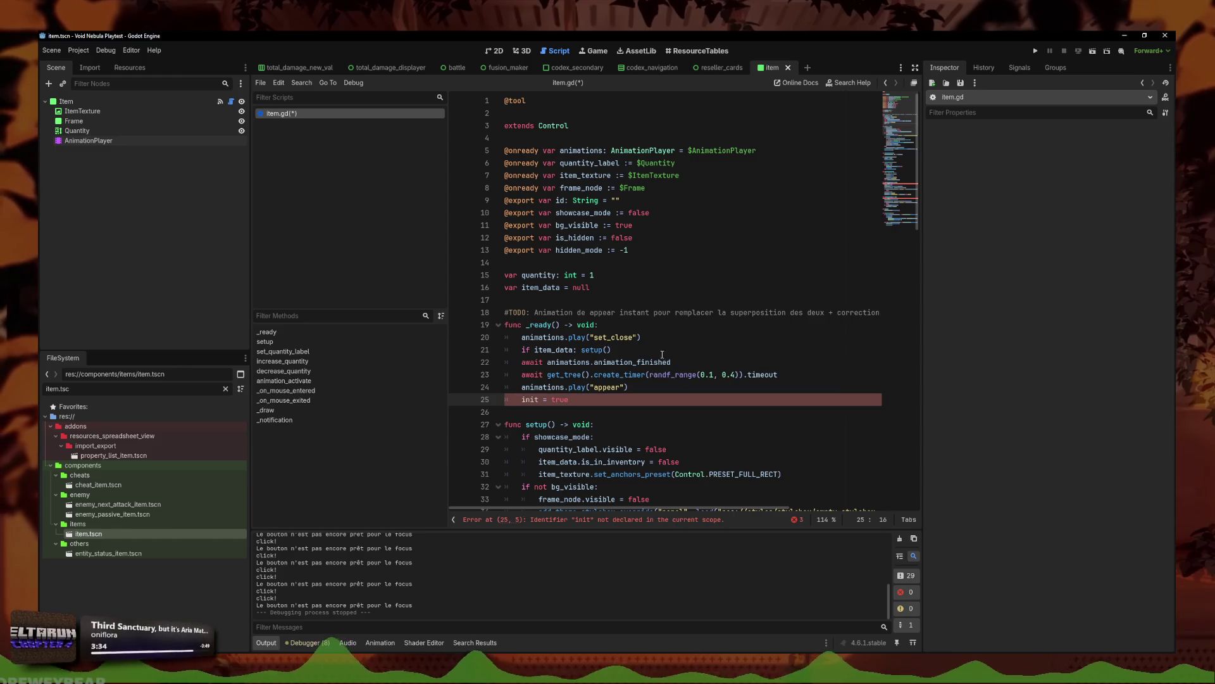
left_click(641, 250)
key("Return")
type("v")
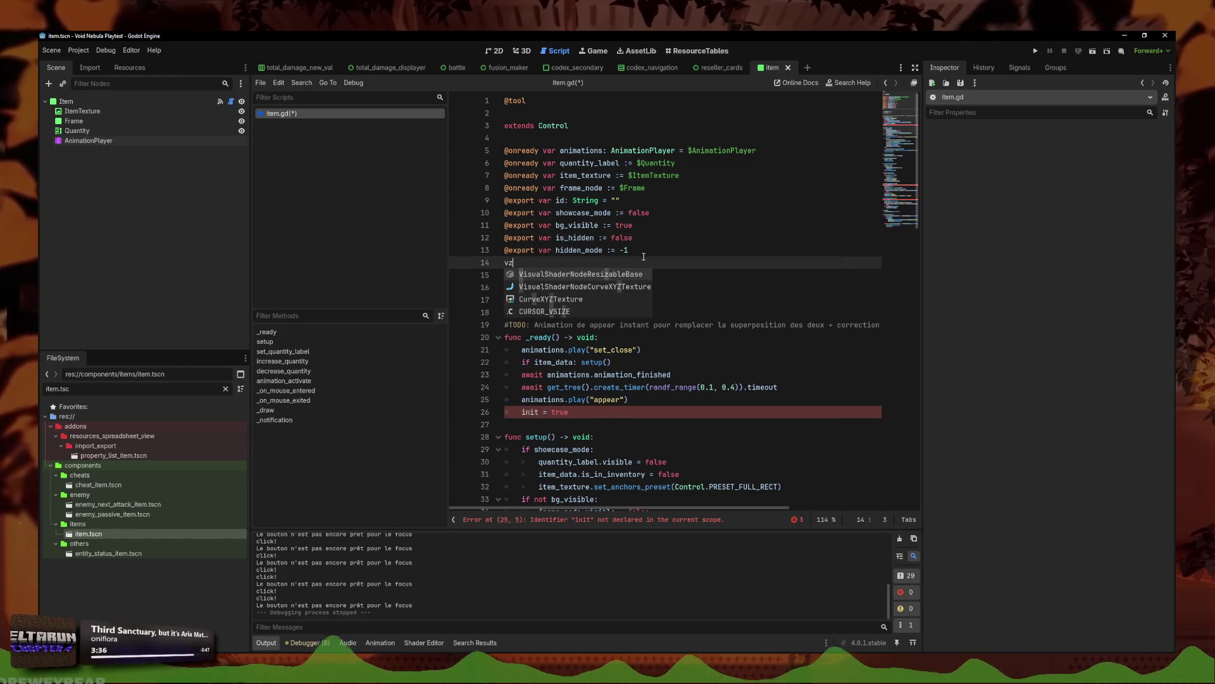
key("BackSpace")
key("Down")
type("var")
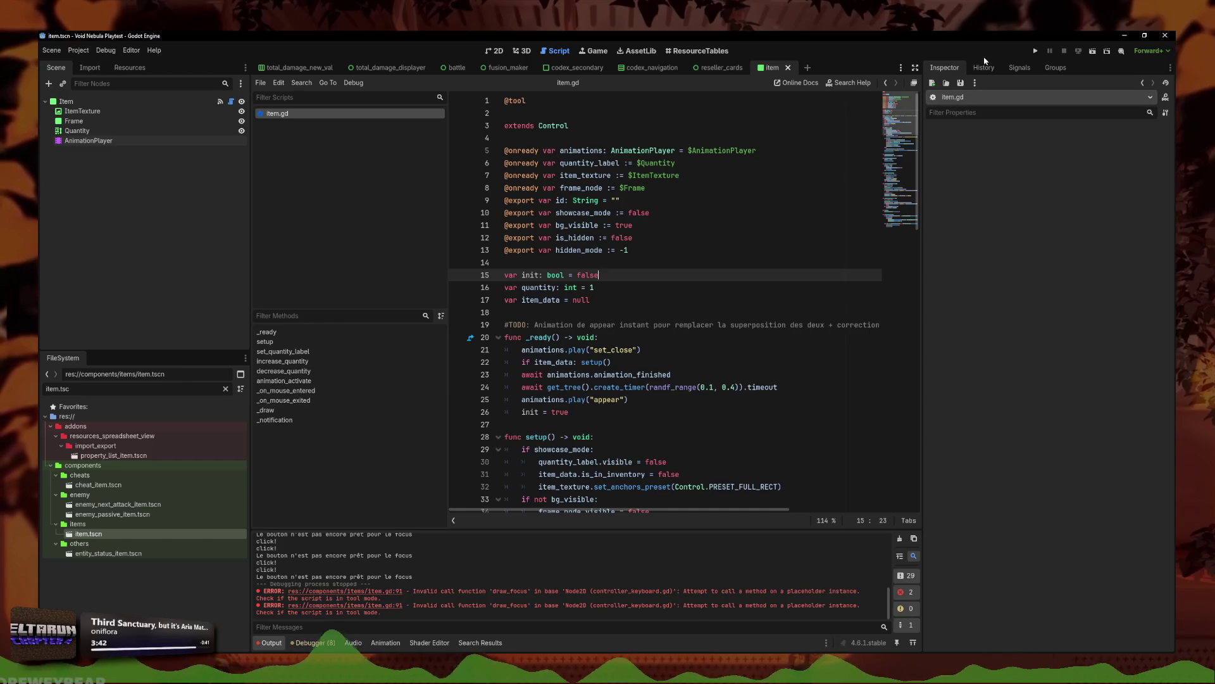
left_click(1041, 51)
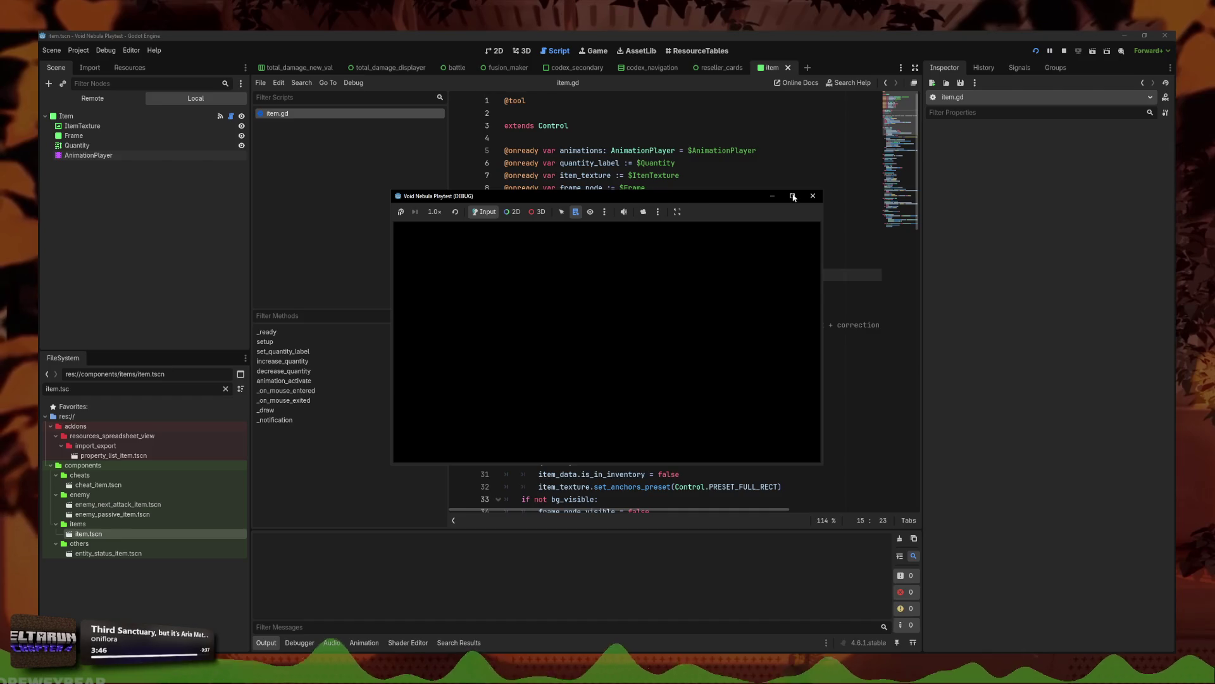
Step: Maximize the game window and browse the Codex Enemies page and both Cheats pages
left_click(792, 195)
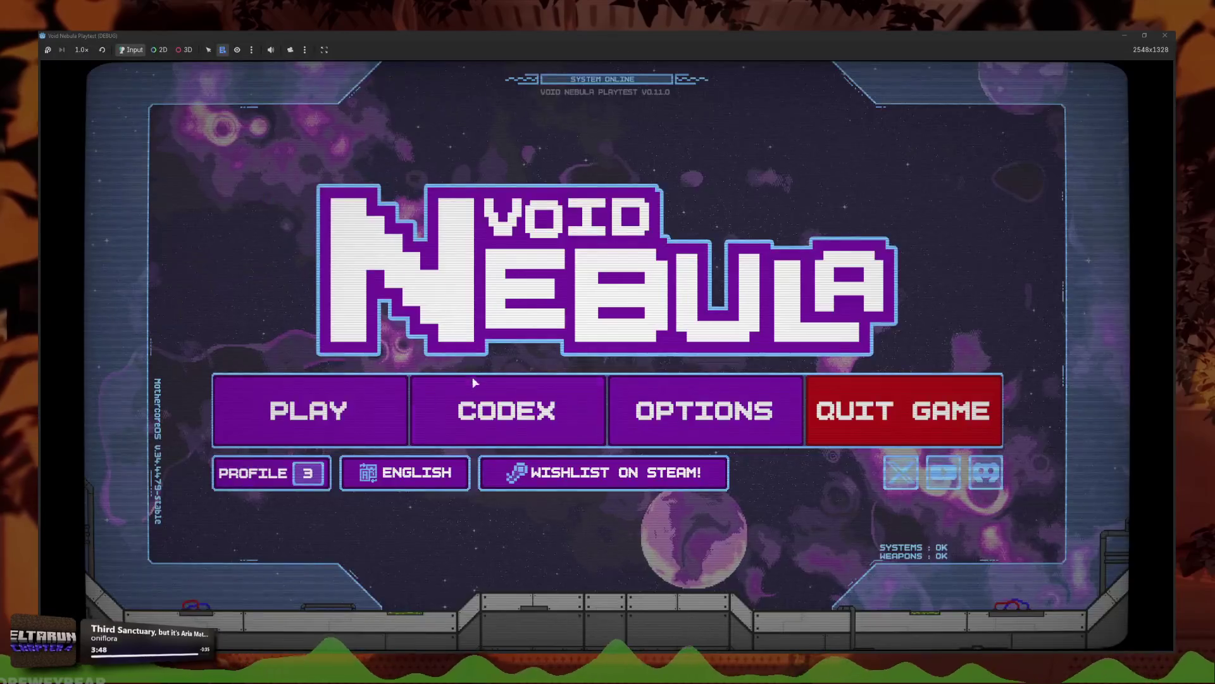
left_click(506, 411)
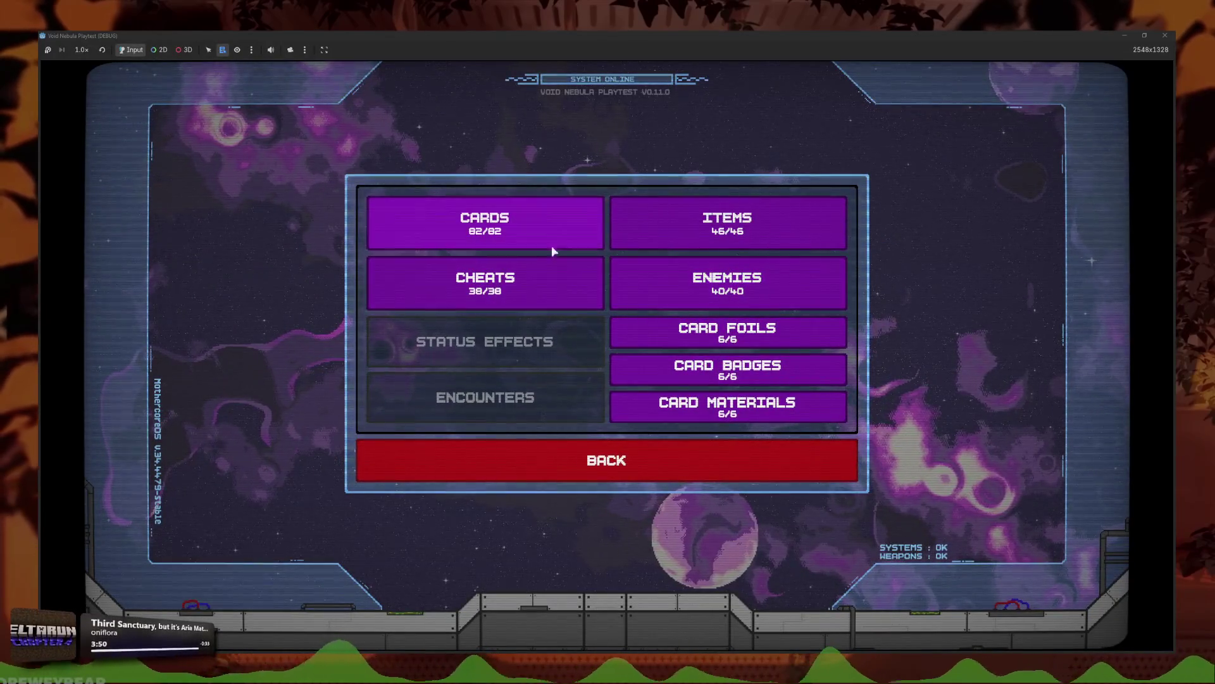
left_click(687, 304)
left_click(556, 500)
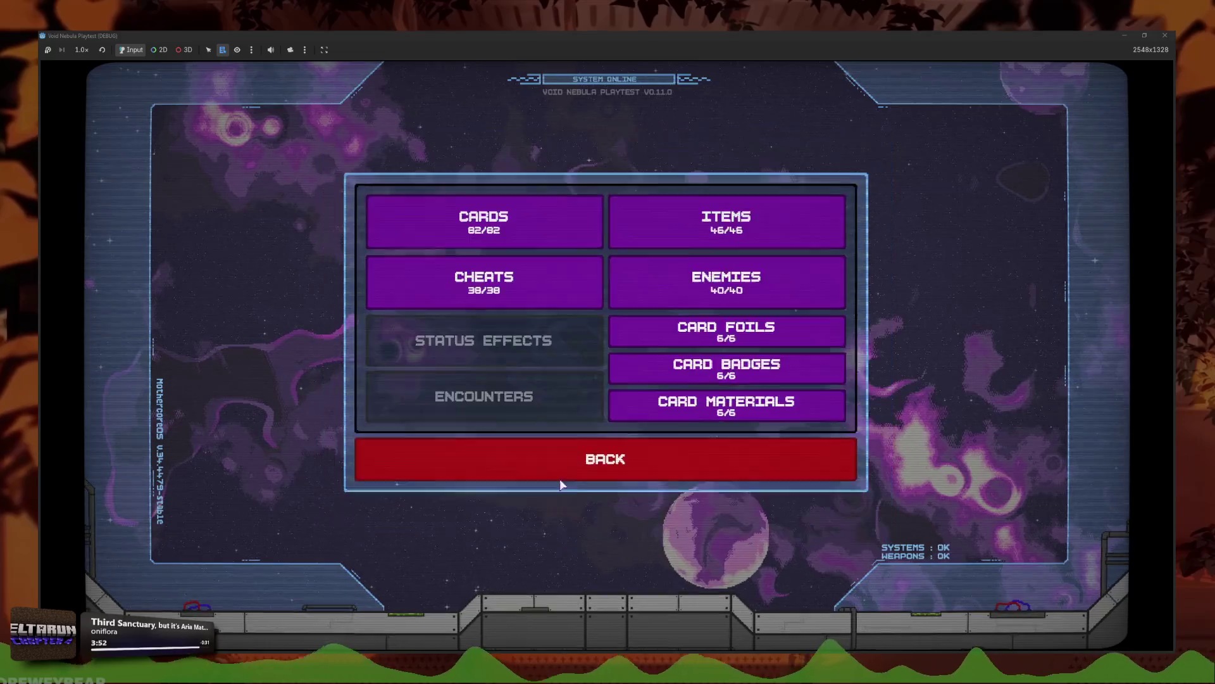
left_click(587, 269)
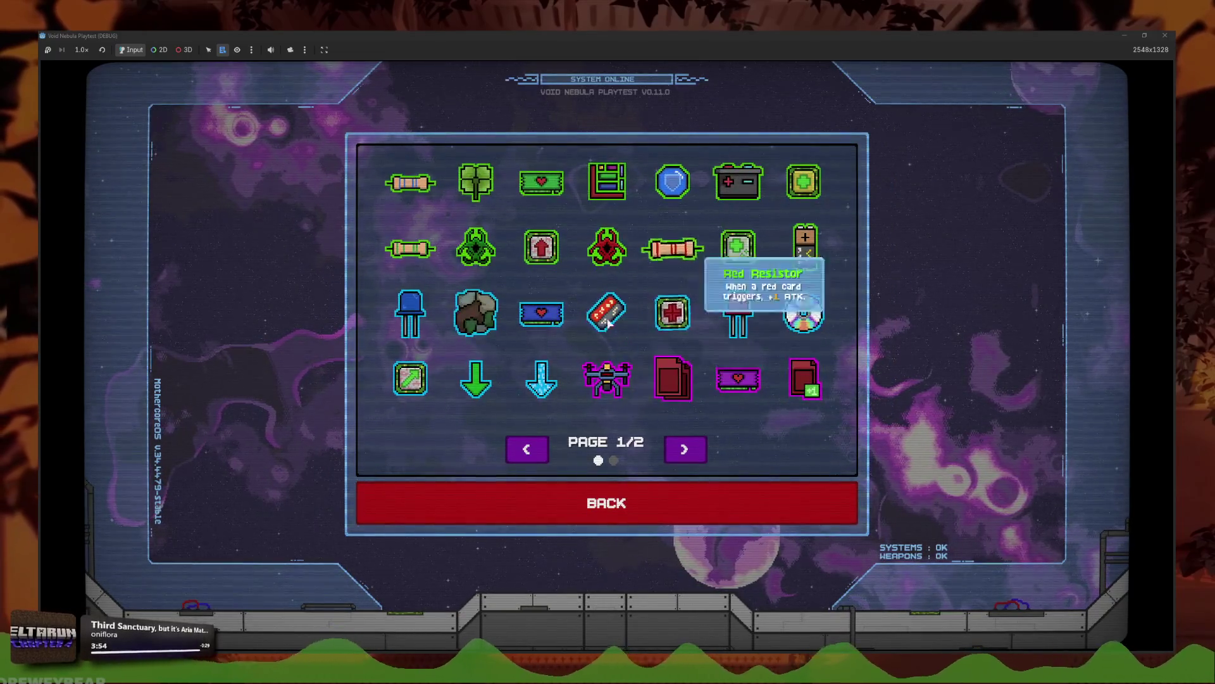
key("Right")
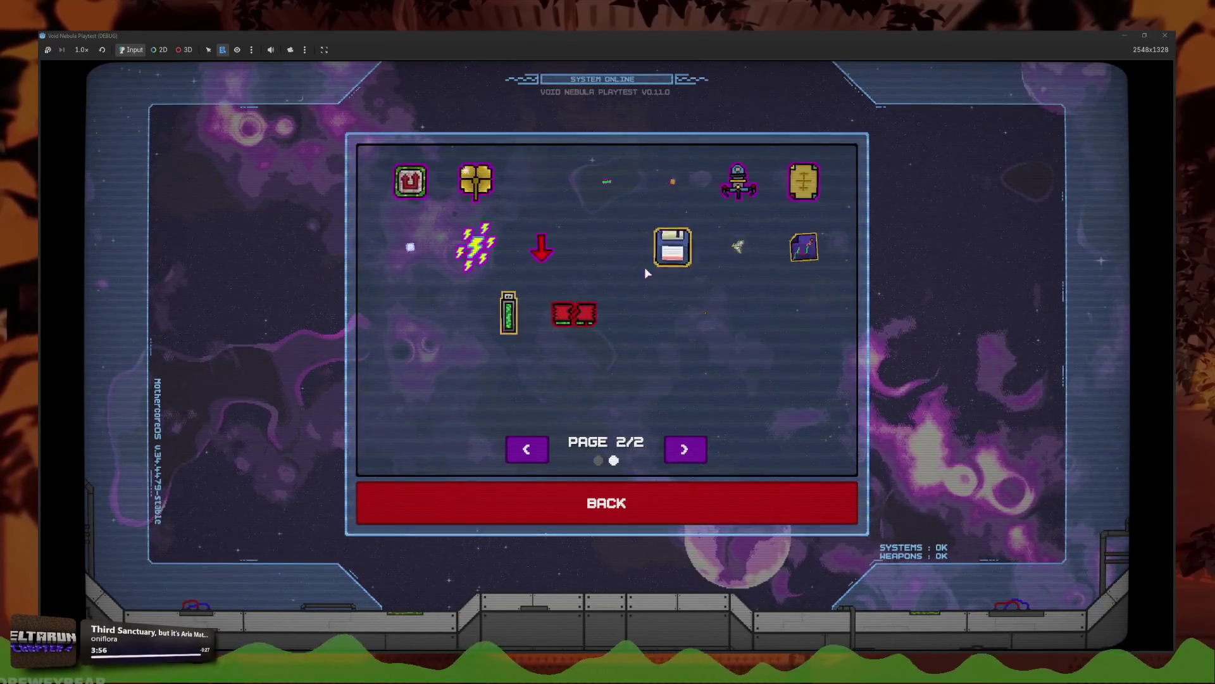
Step: Open and leave the Enemies roster, start a battle, then stop the playtest with F8
left_click(550, 502)
left_click(721, 279)
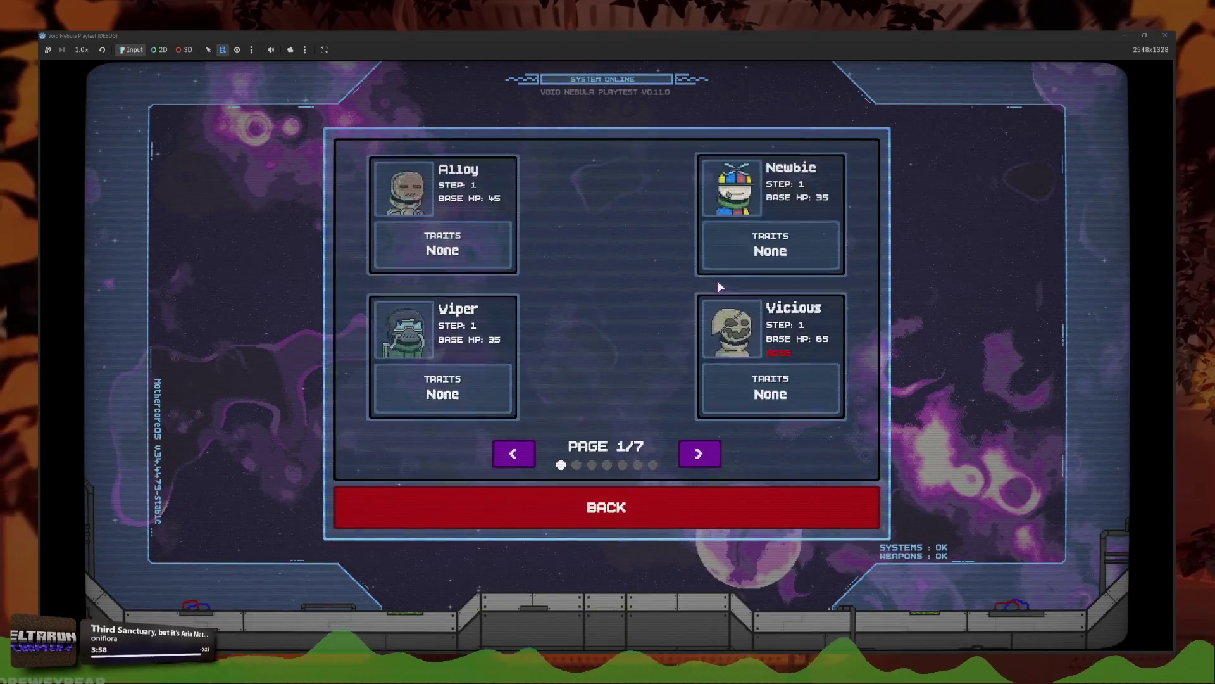
left_click(633, 503)
key("b")
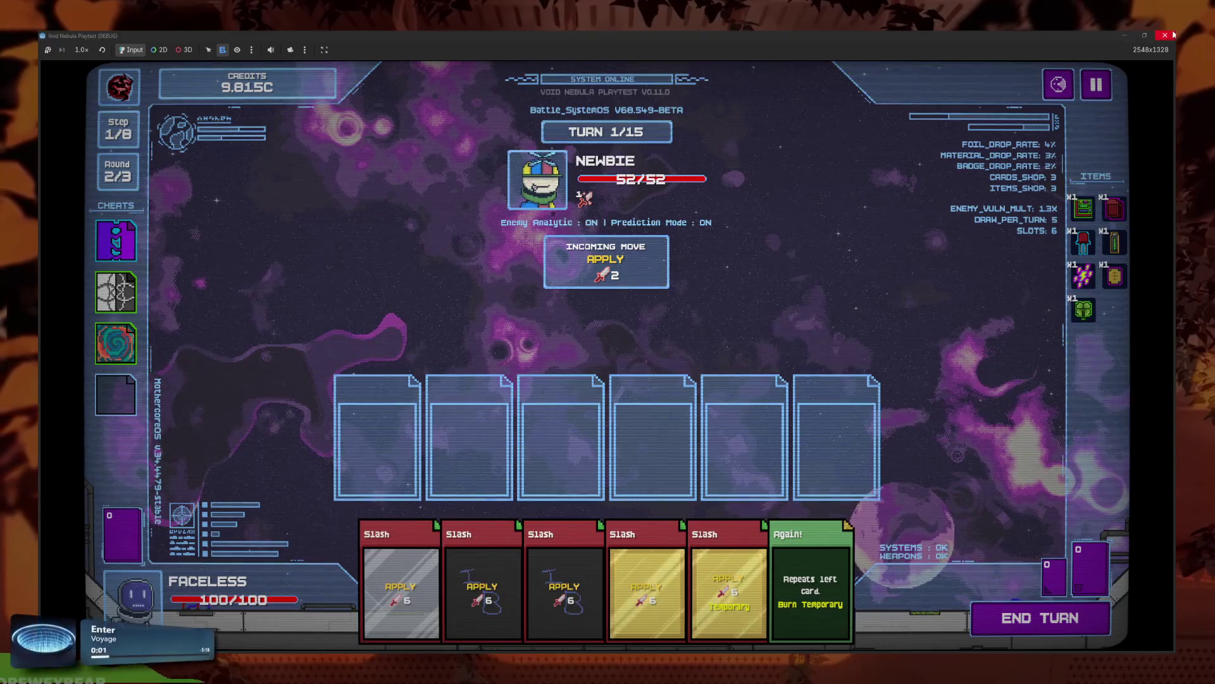
key("F8")
key("Down")
key("Down")
key("Down")
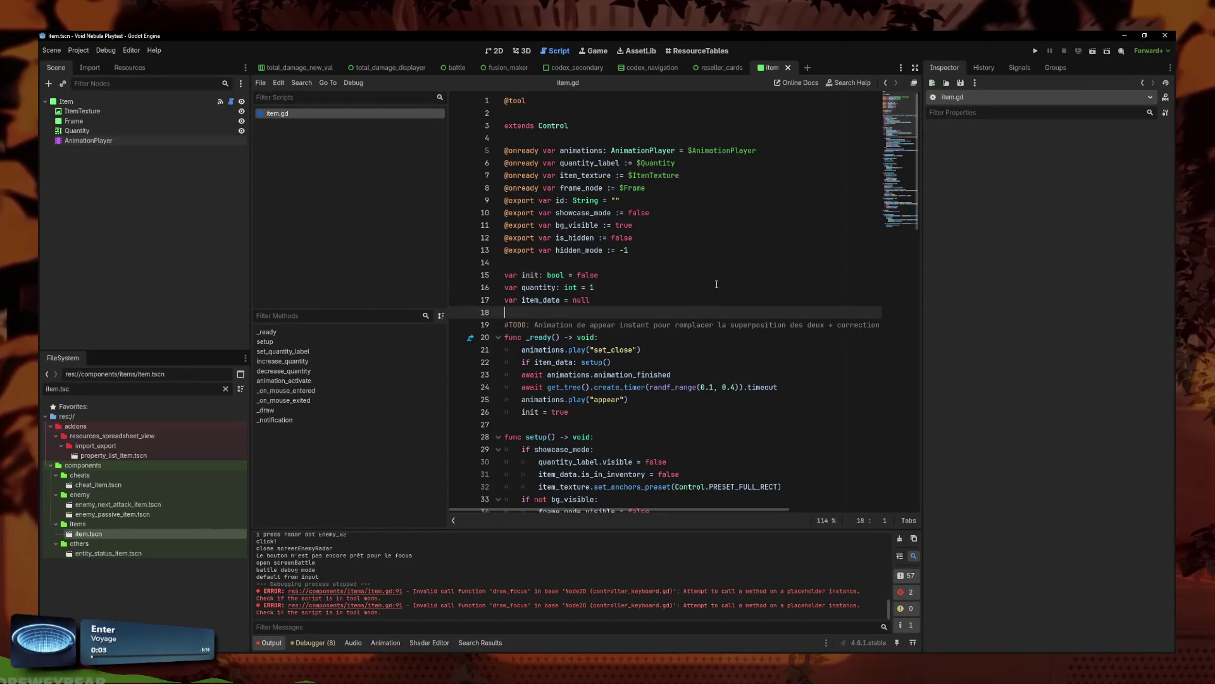
Step: Select the item card's AnimationPlayer in the 2D view and preview the activate animation
left_click(497, 50)
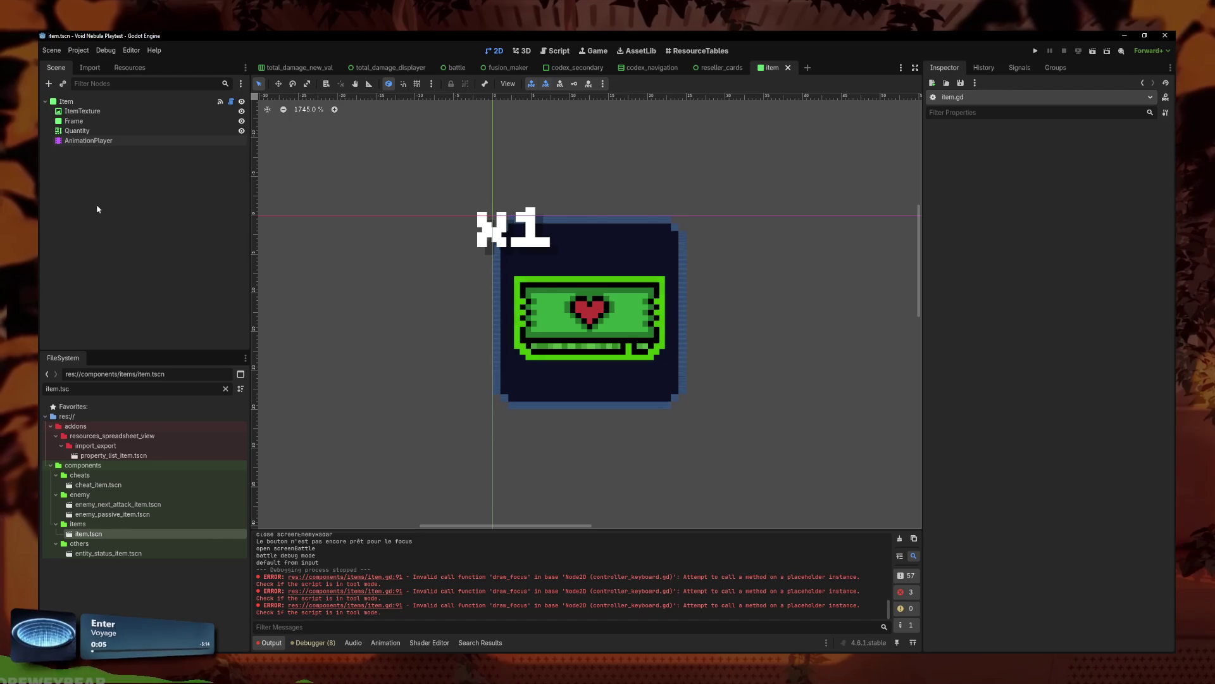
left_click(105, 141)
left_click(436, 467)
left_click(441, 467)
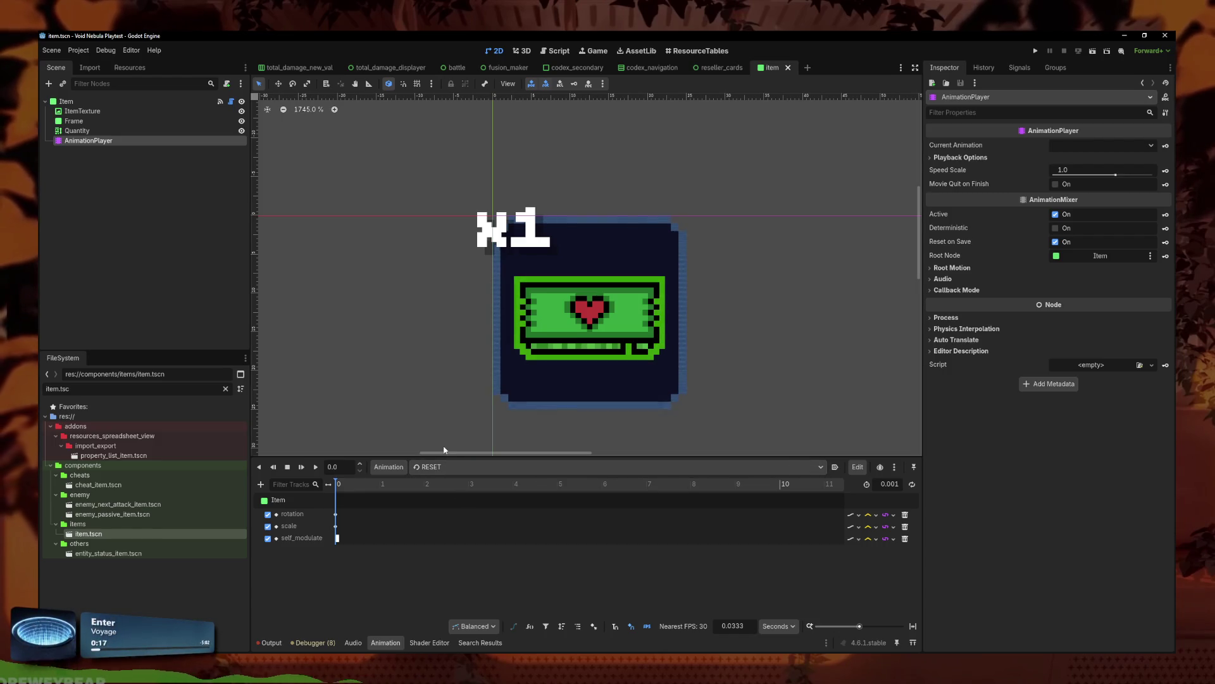
left_click(433, 468)
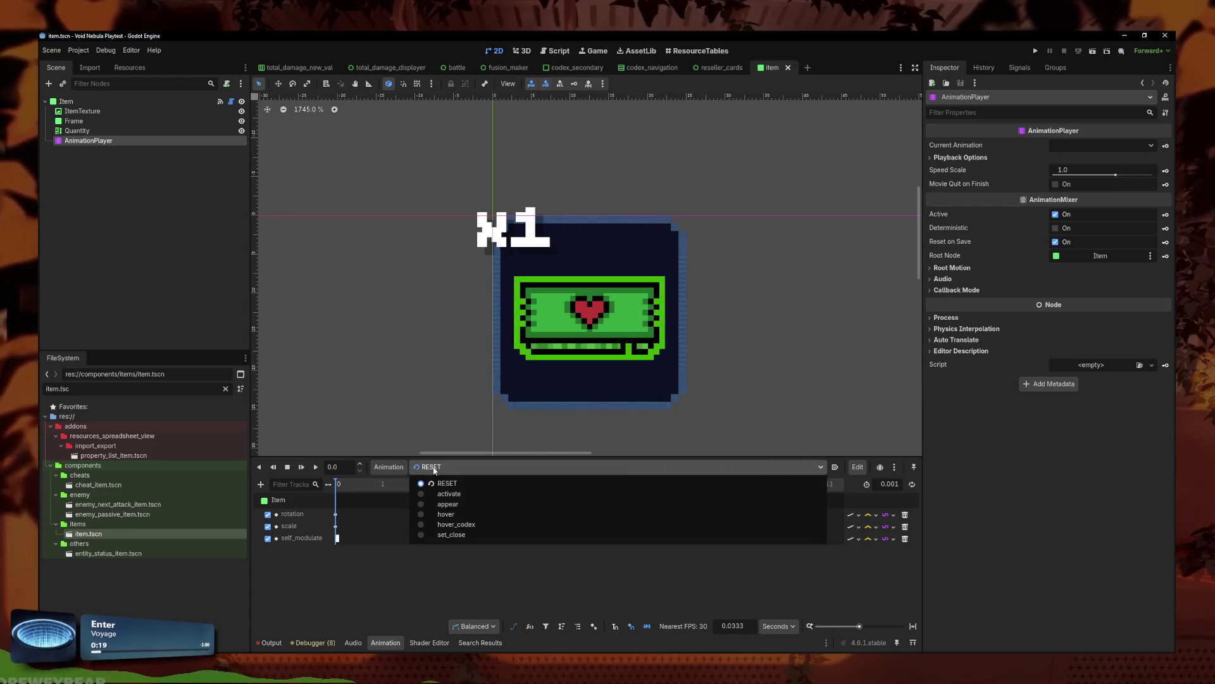
left_click(448, 493)
left_click(318, 468)
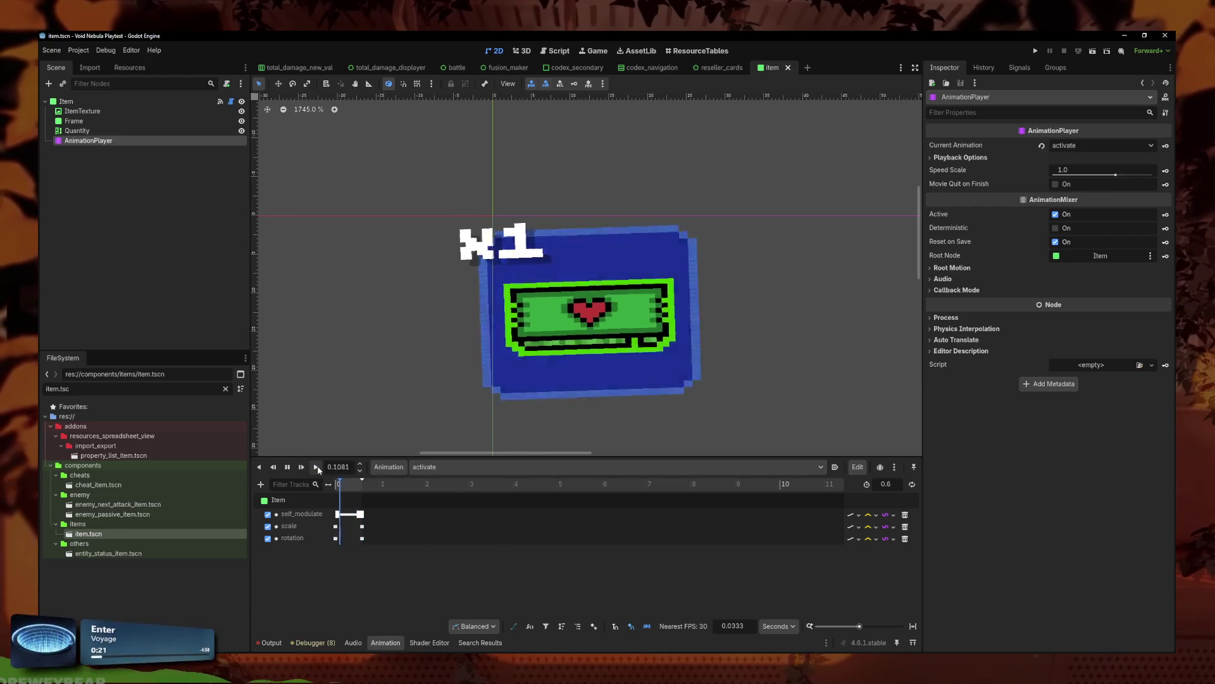
Step: Load and preview the appear animation, then reload activate for editing
left_click(443, 467)
left_click(447, 504)
left_click(317, 467)
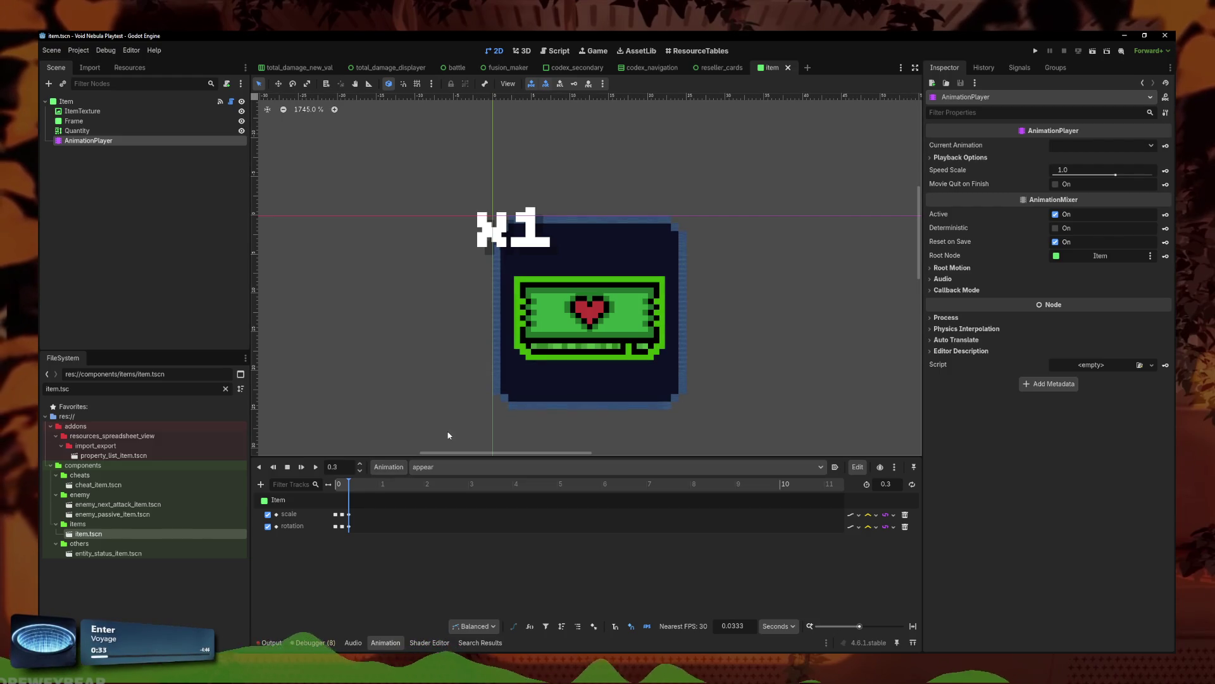
left_click(445, 466)
left_click(445, 467)
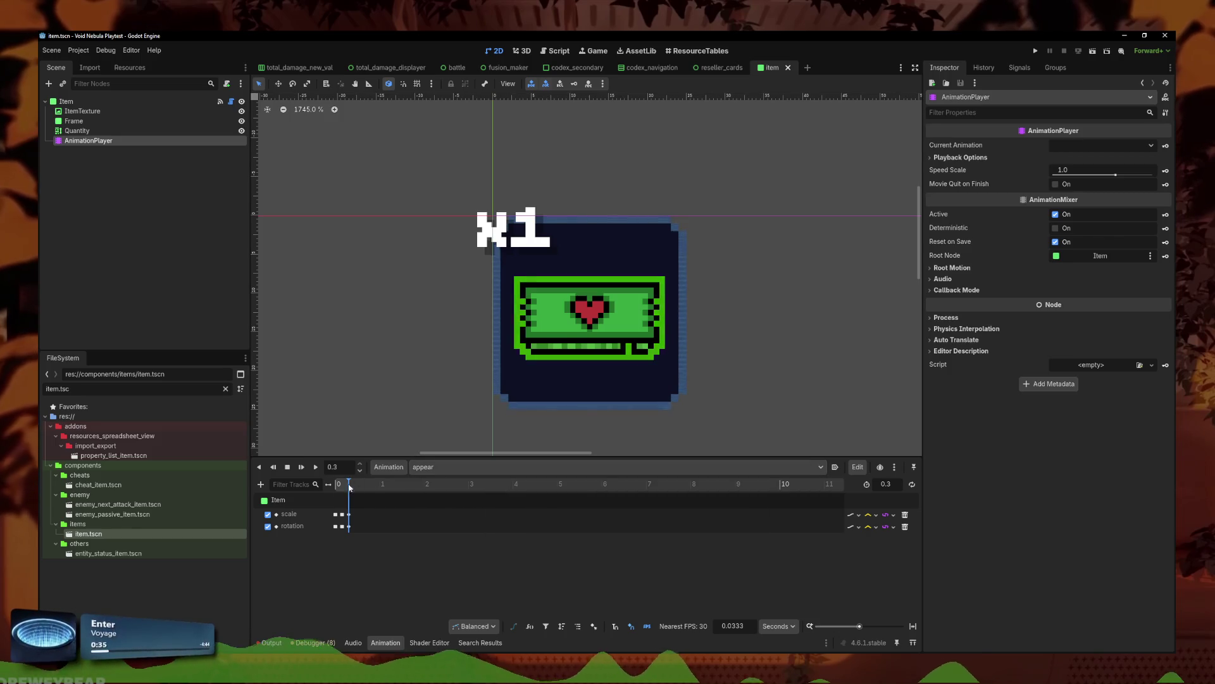
left_click(443, 466)
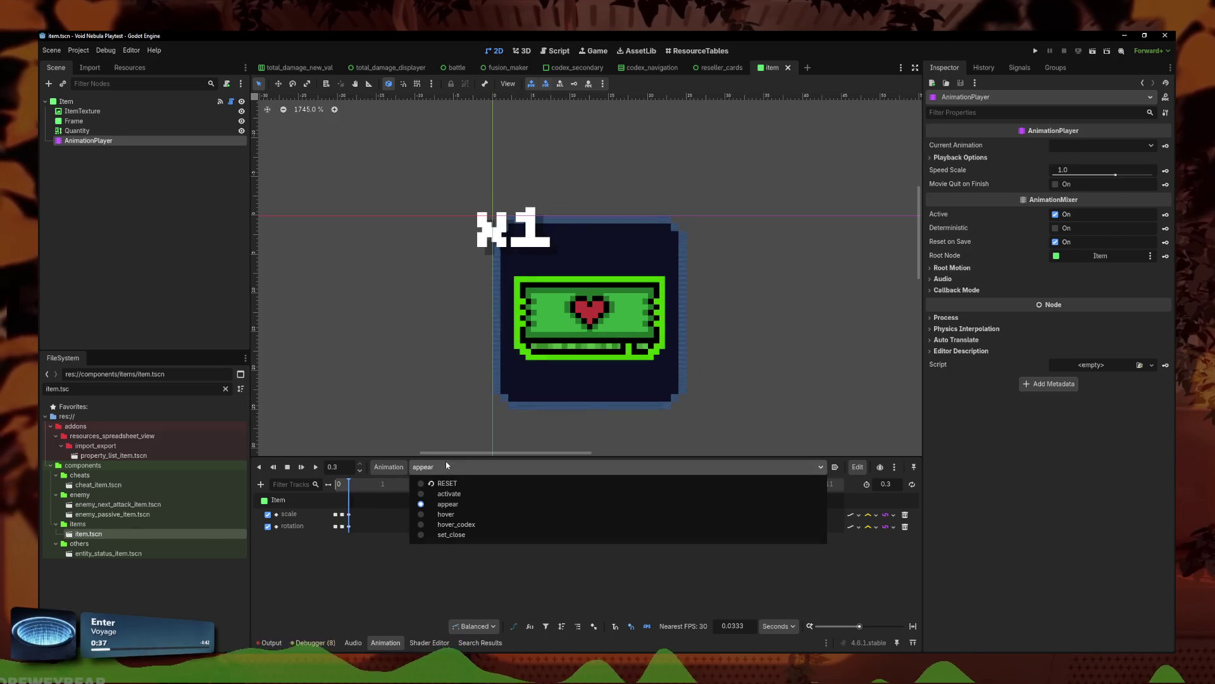
left_click(451, 494)
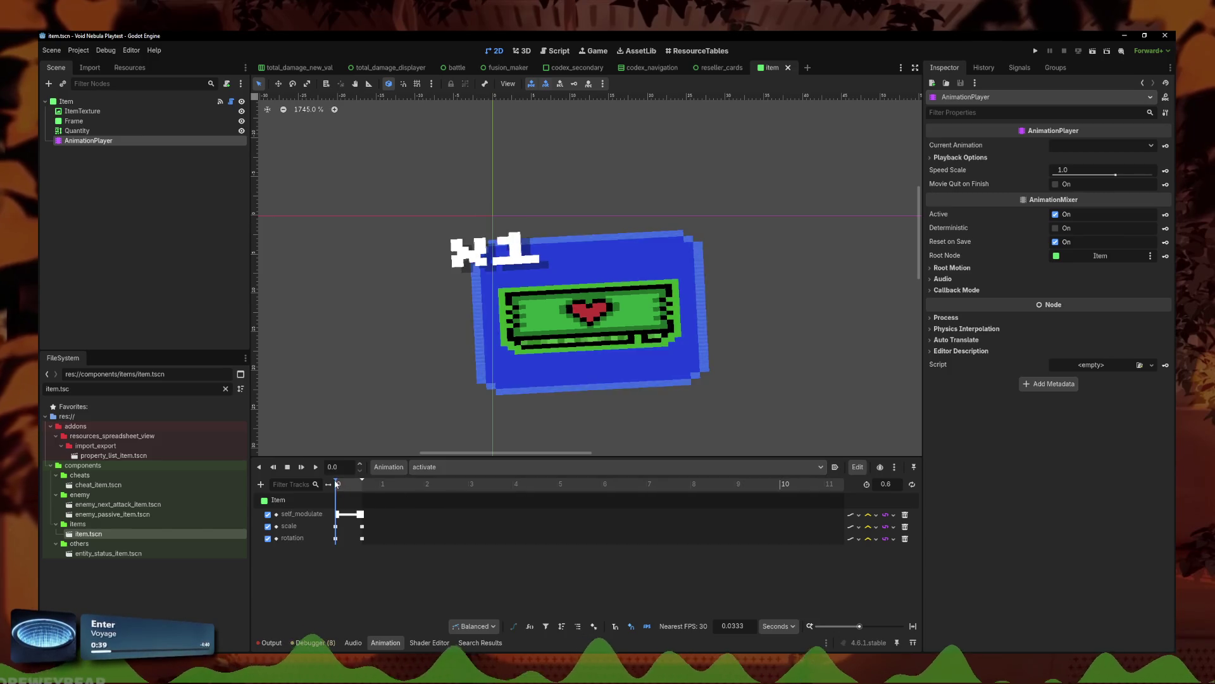
left_click(388, 467)
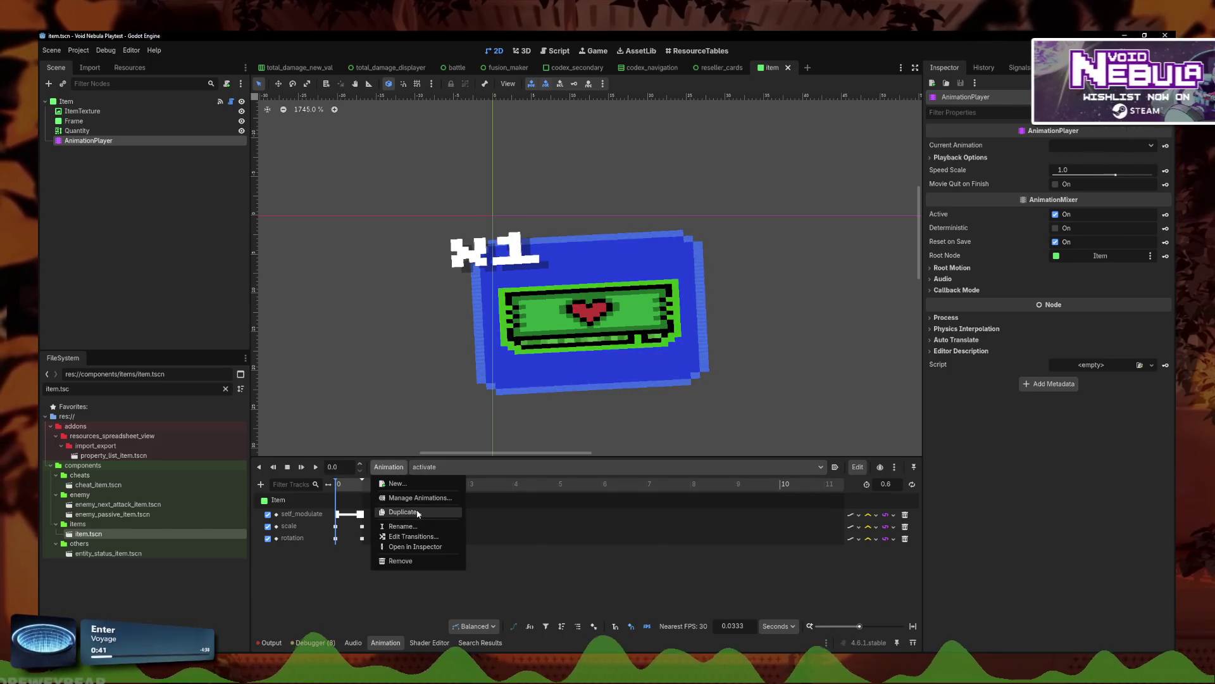
Step: Duplicate activate as activate_appear, glance at appear, then load activate_appear
left_click(405, 512)
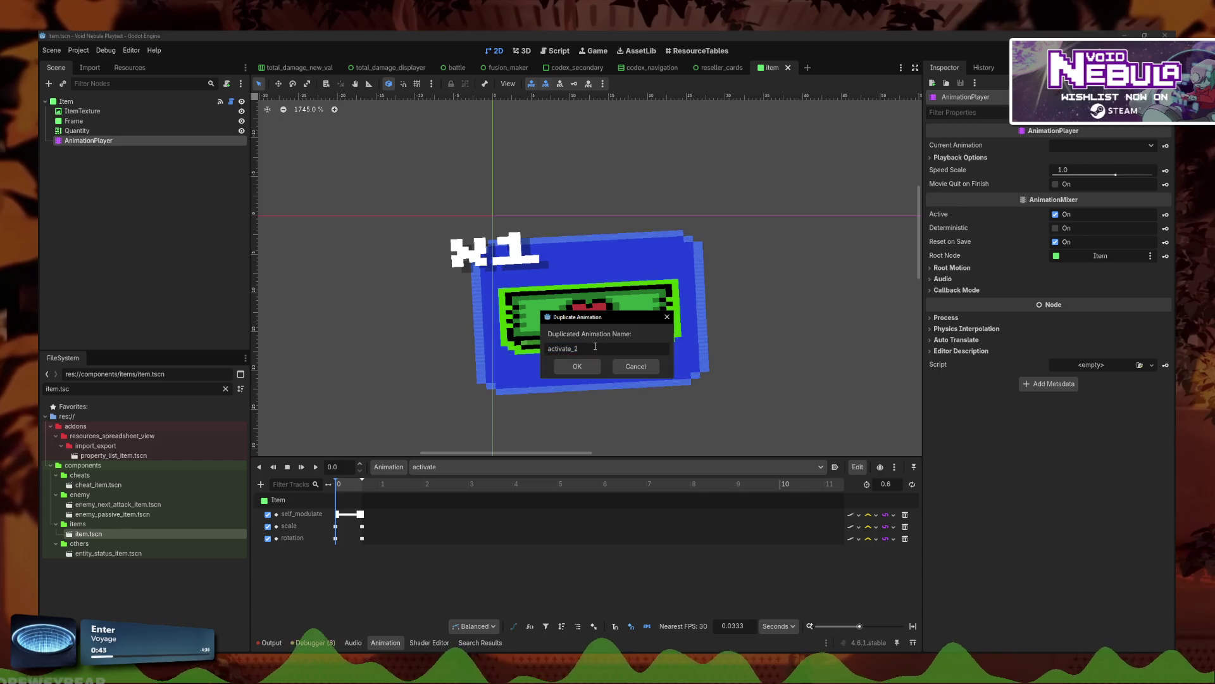
type("r")
key("Return")
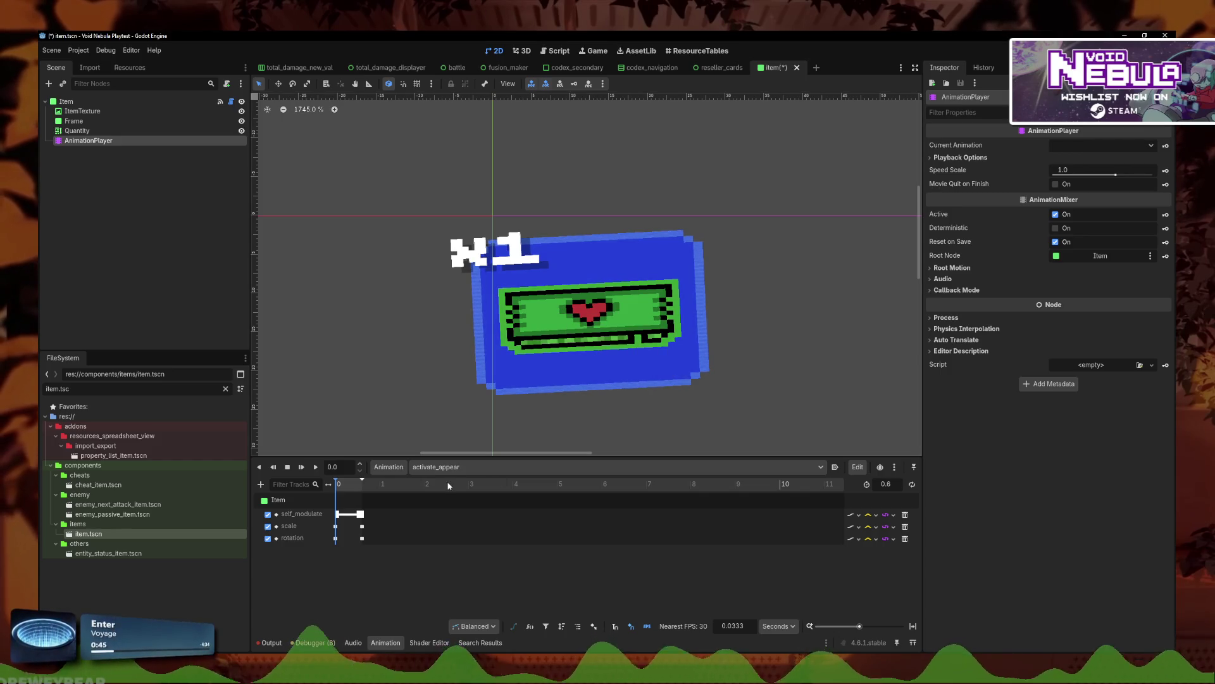
left_click(390, 468)
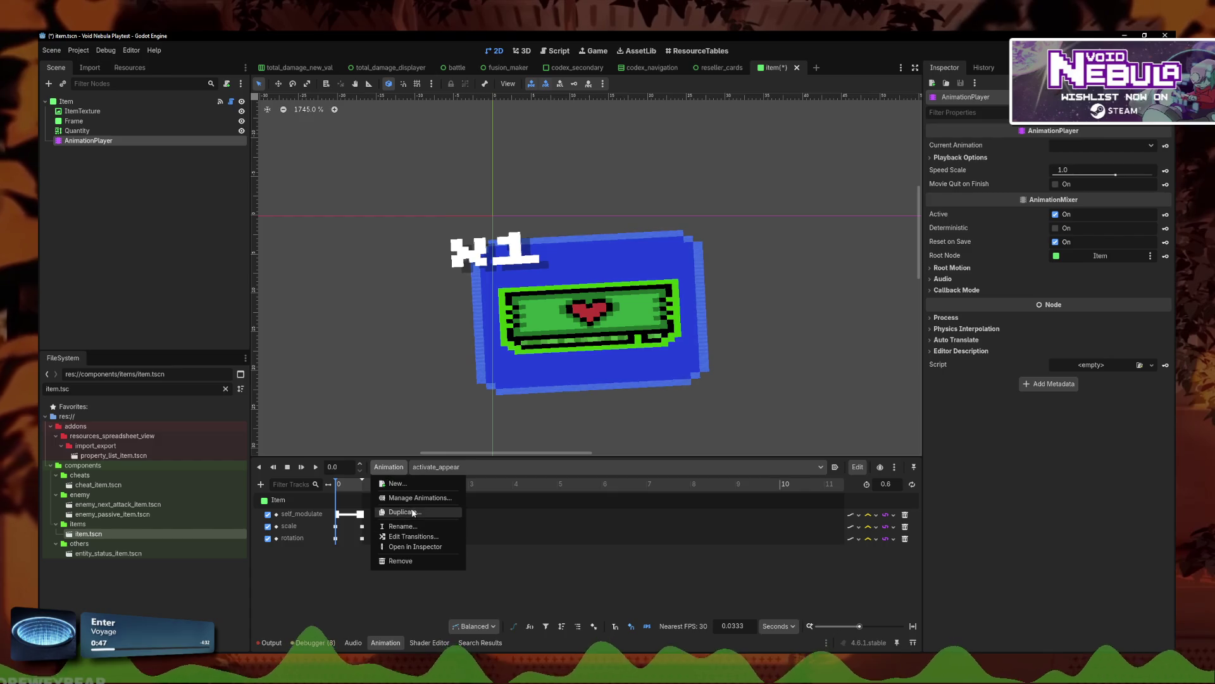
left_click(430, 471)
left_click(430, 471)
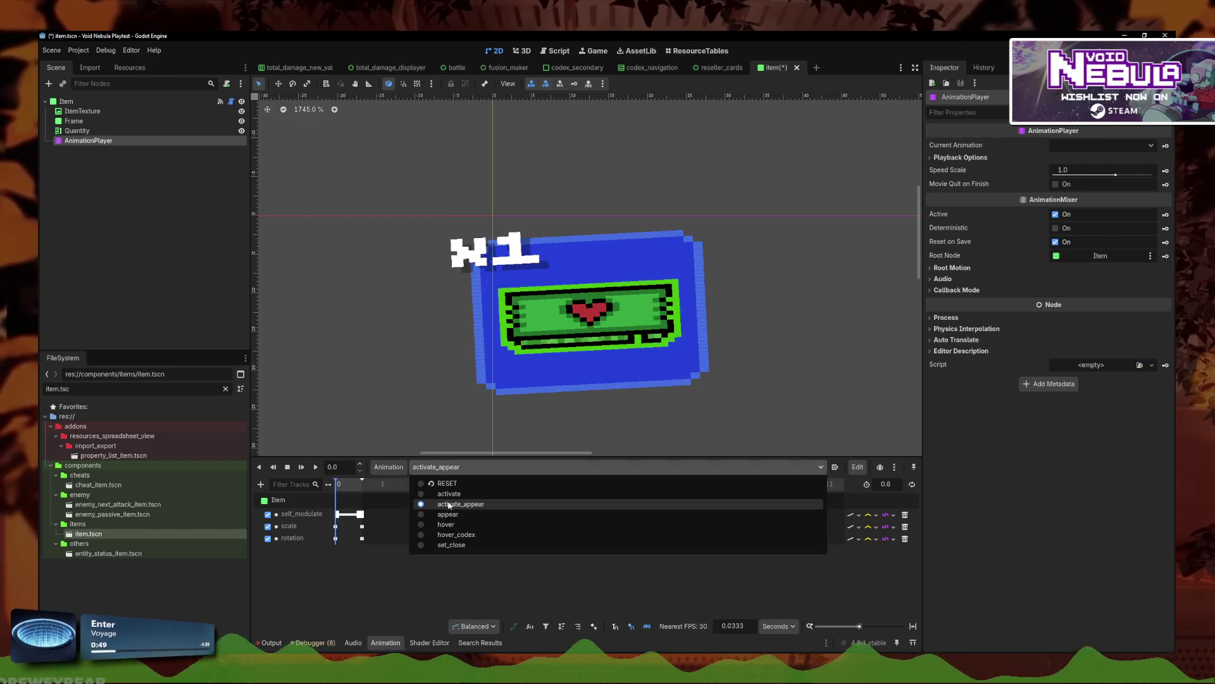
left_click(430, 509)
left_click(429, 467)
left_click(431, 498)
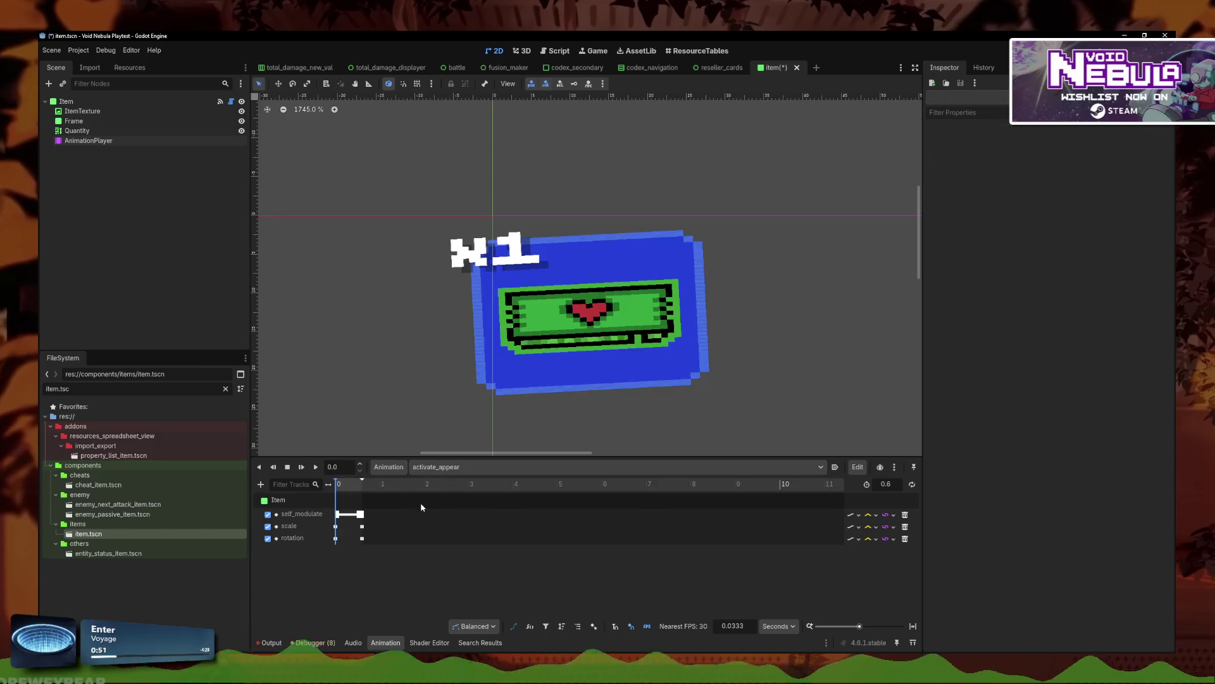
Step: Set activate_appear's length to 1.5 s, shift all its keys later, and load appear
left_click_drag(324, 548, 374, 520)
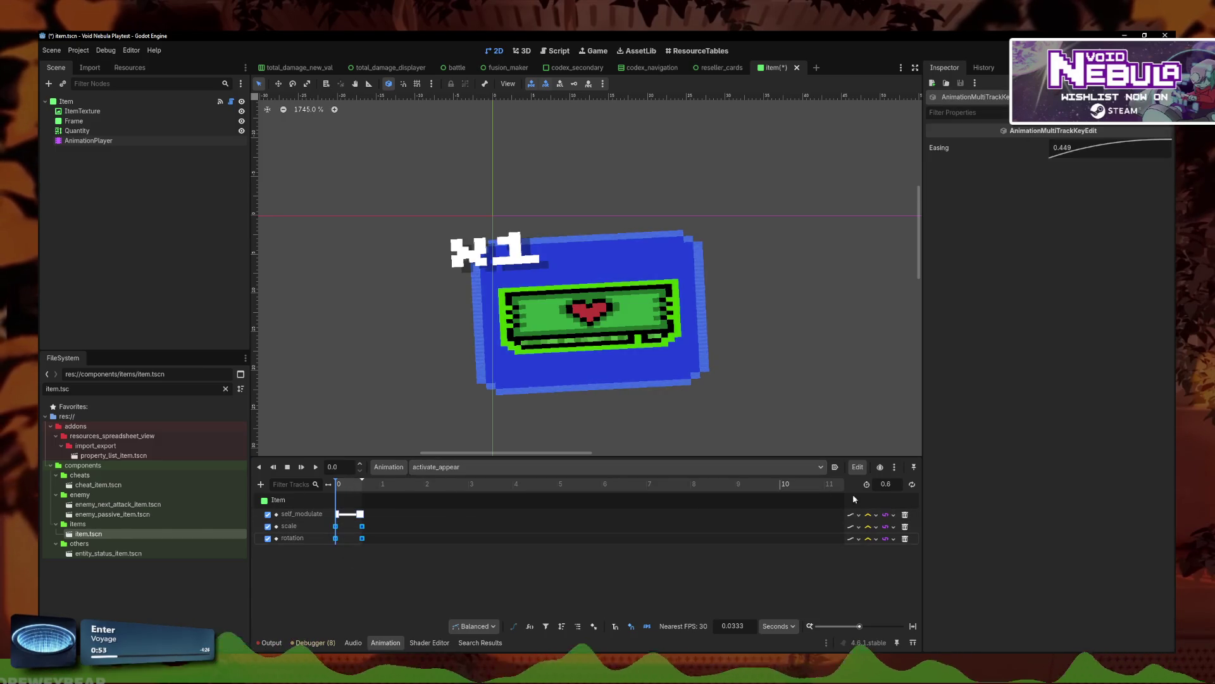
type("1.5")
key("Return")
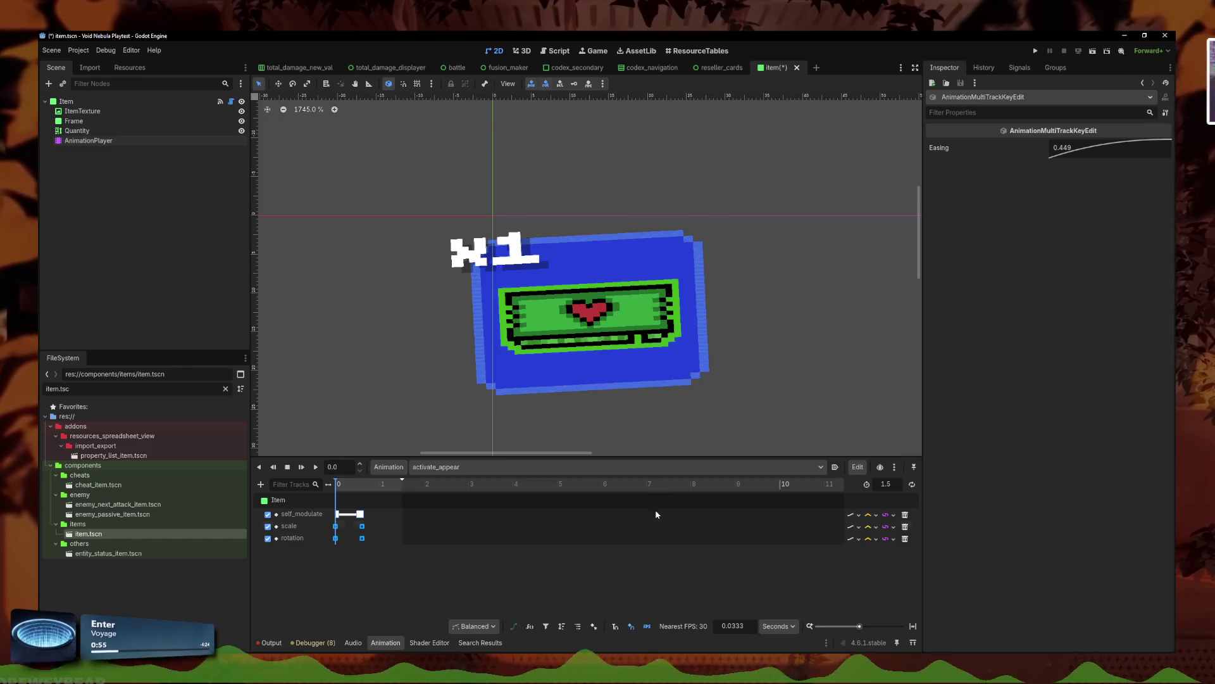
mouse_move(394, 506)
left_mouse_down()
mouse_move(328, 554)
mouse_move(368, 526)
left_mouse_up()
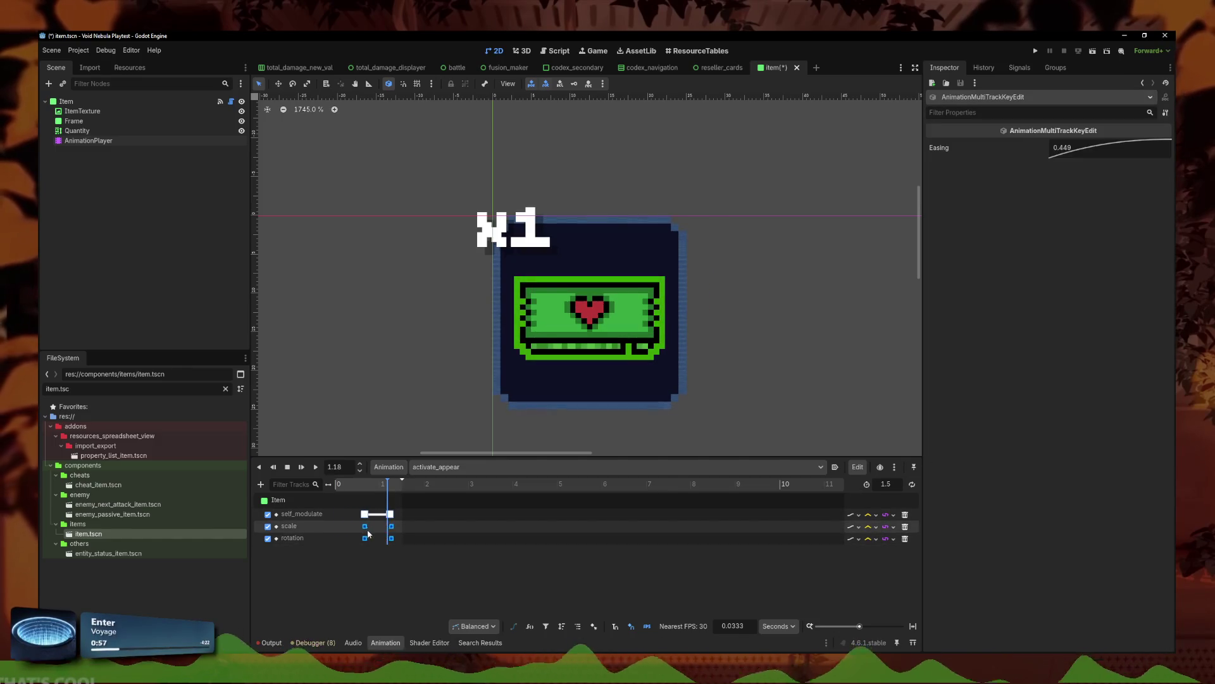
left_click(336, 488)
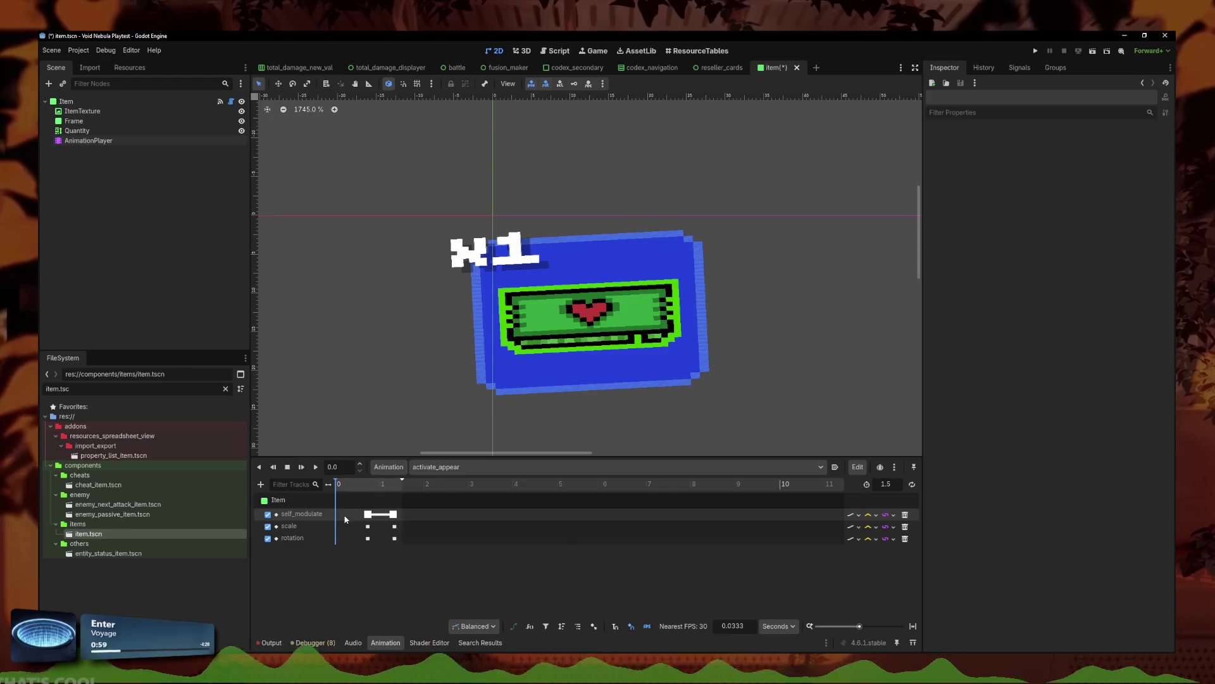
left_click(443, 467)
left_click(447, 514)
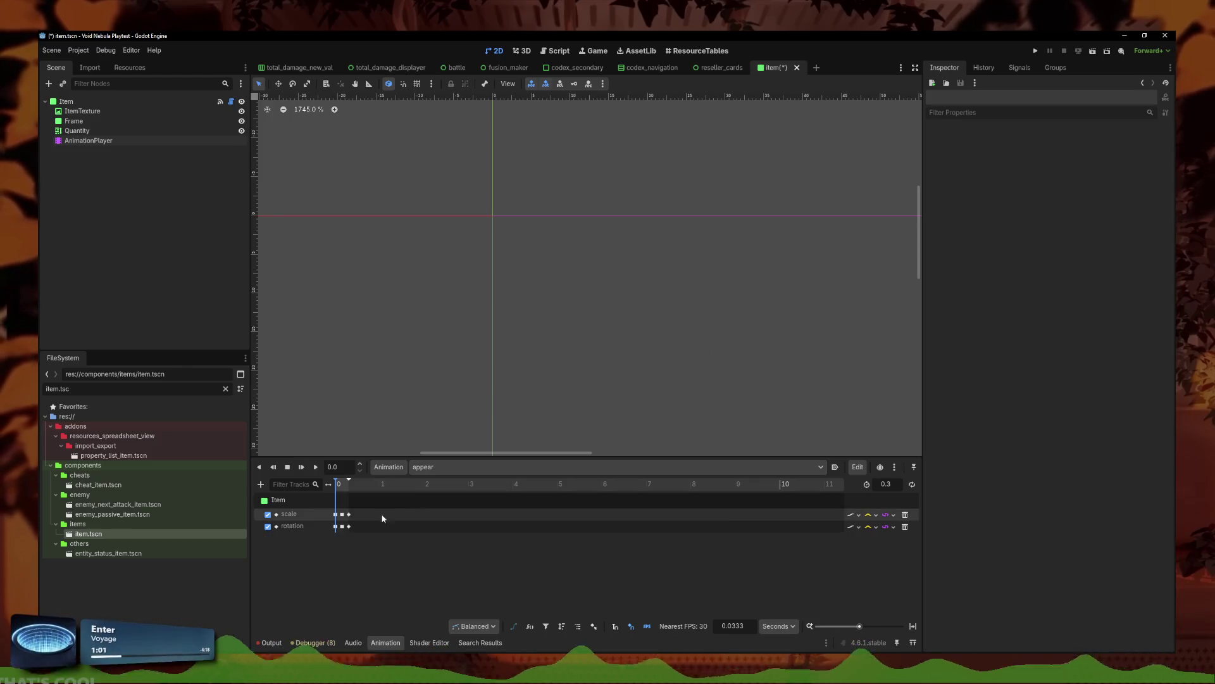
Step: Copy appear's starting scale and rotation keys and paste them at 0 in activate_appear
left_click_drag(383, 509, 312, 530)
right_click(342, 516)
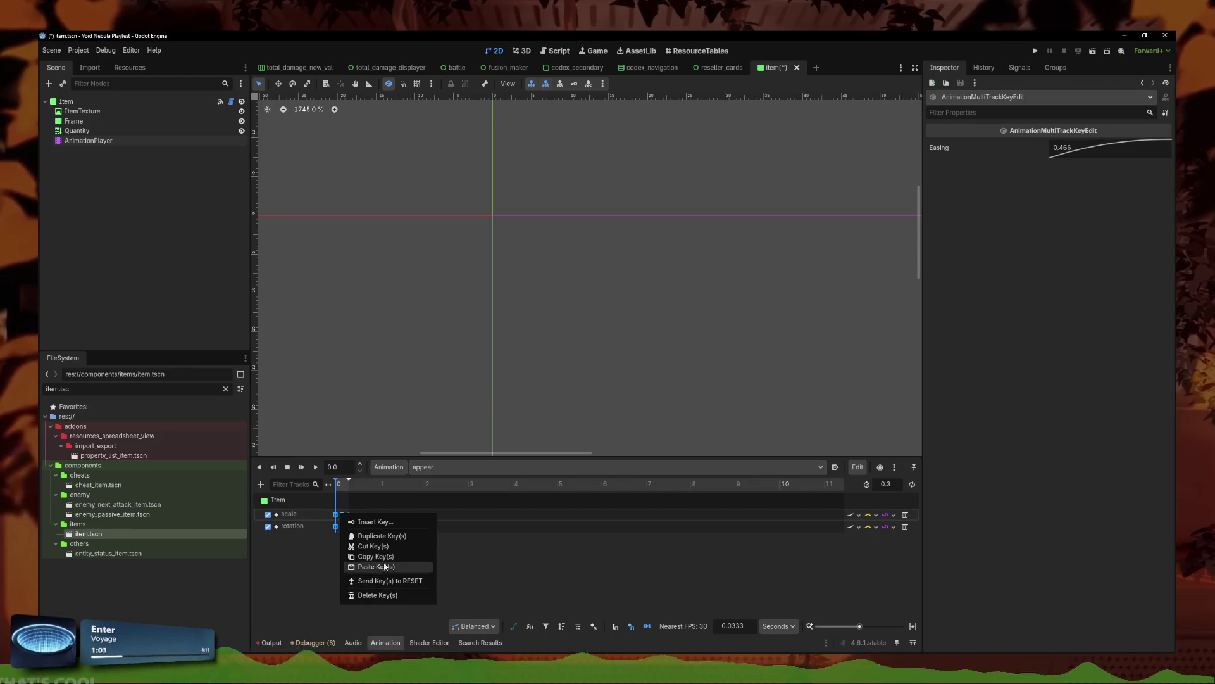
left_click(374, 555)
left_click(443, 467)
left_click(447, 510)
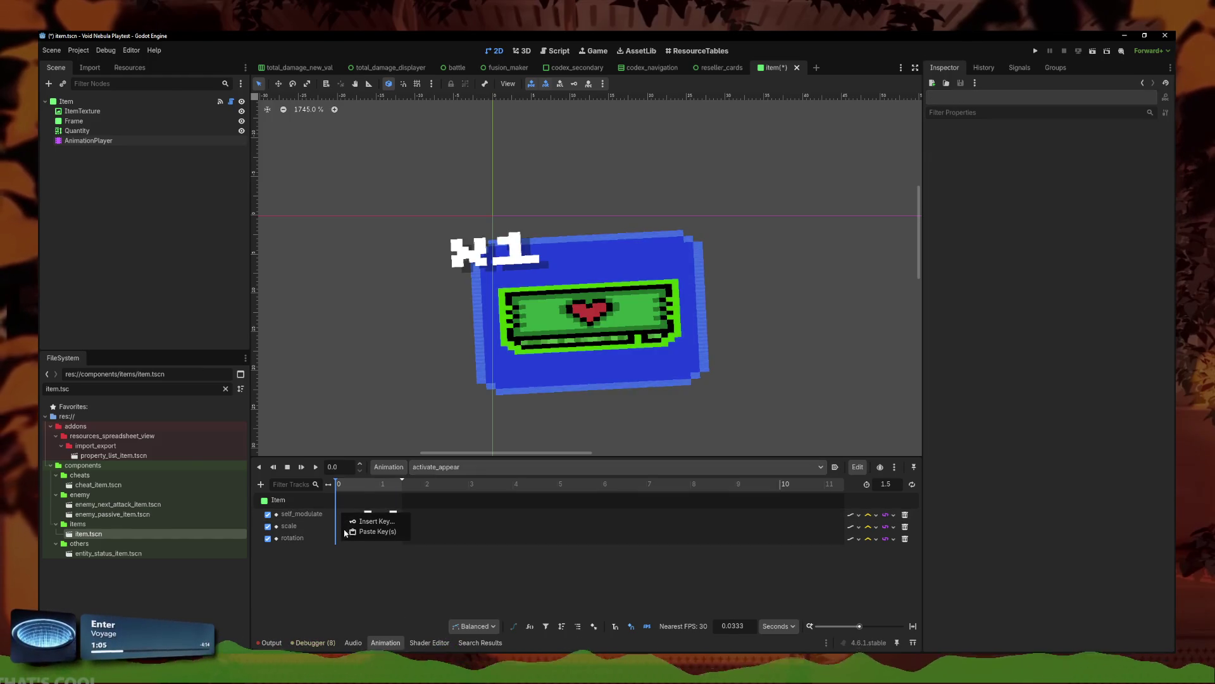
scroll(352, 527, "up", 3)
right_click(349, 539)
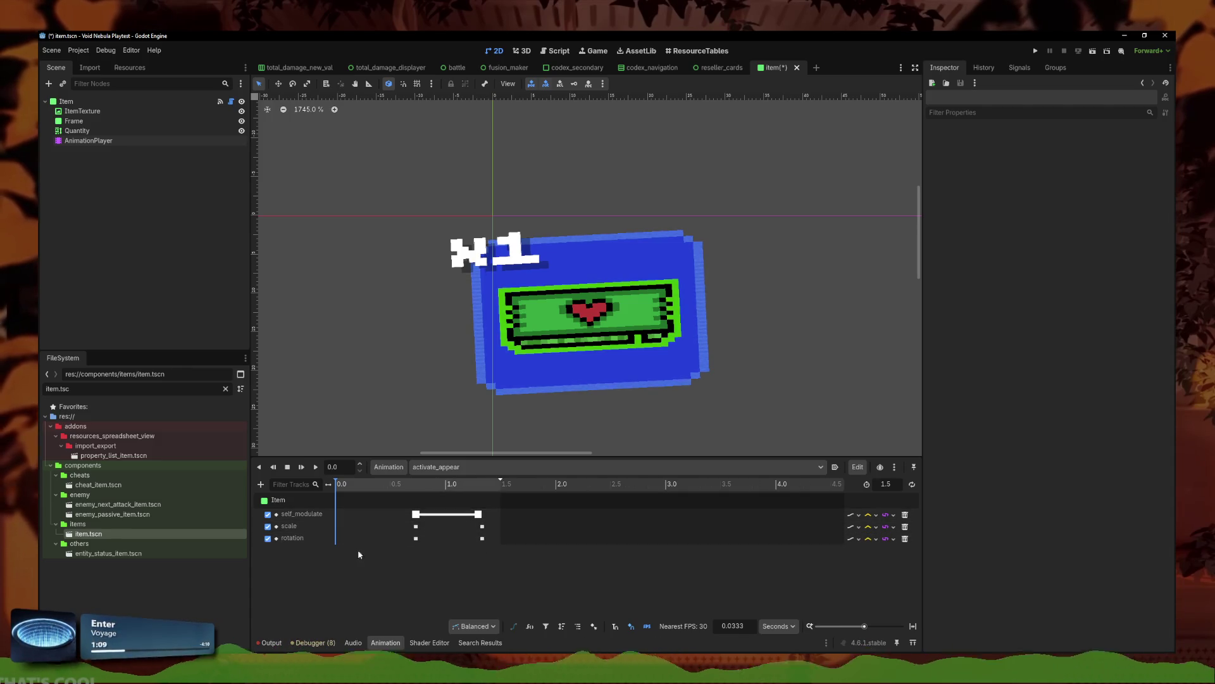
right_click(350, 538)
left_click(373, 556)
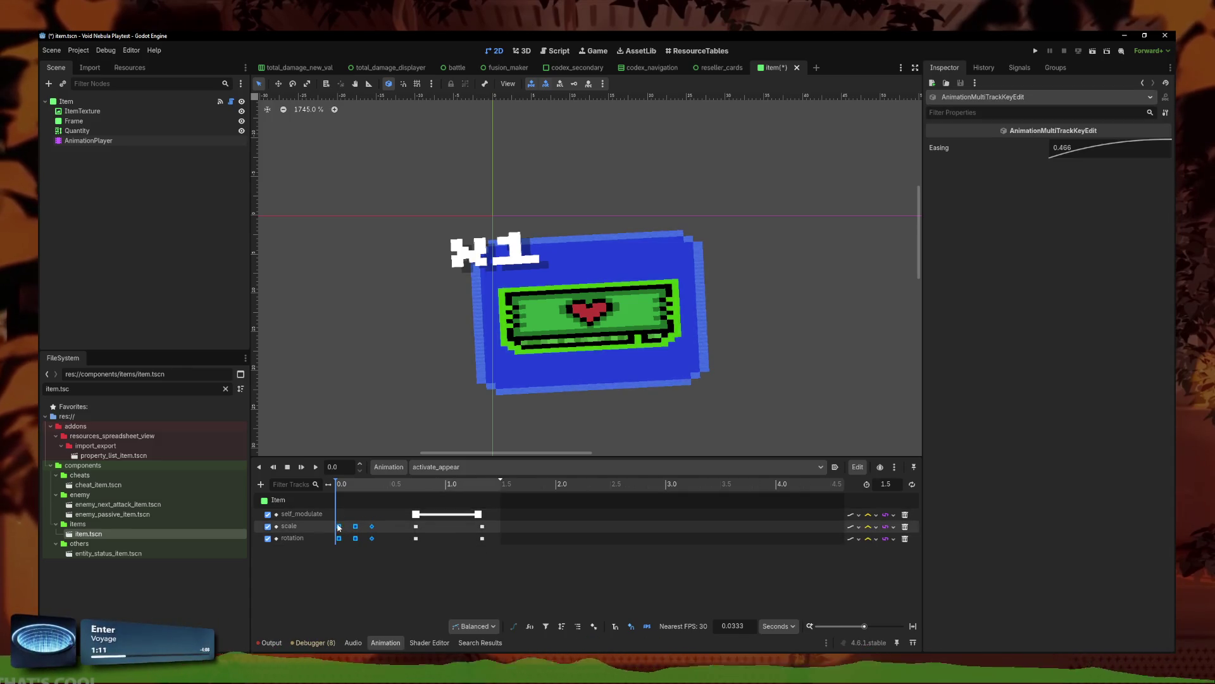
left_click_drag(339, 527, 336, 526)
Step: Preview activate_appear and move the self_modulate fade start key to about 0.03 s
left_click(319, 470)
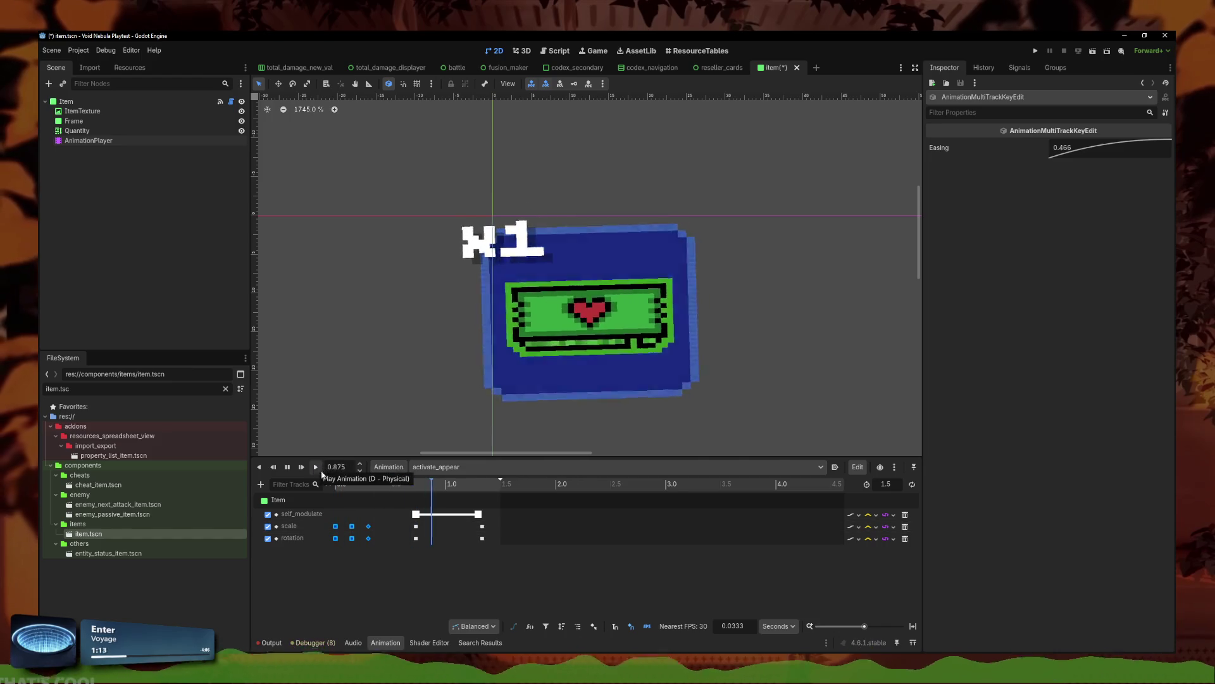
left_click(415, 514)
left_click_drag(416, 514, 339, 514)
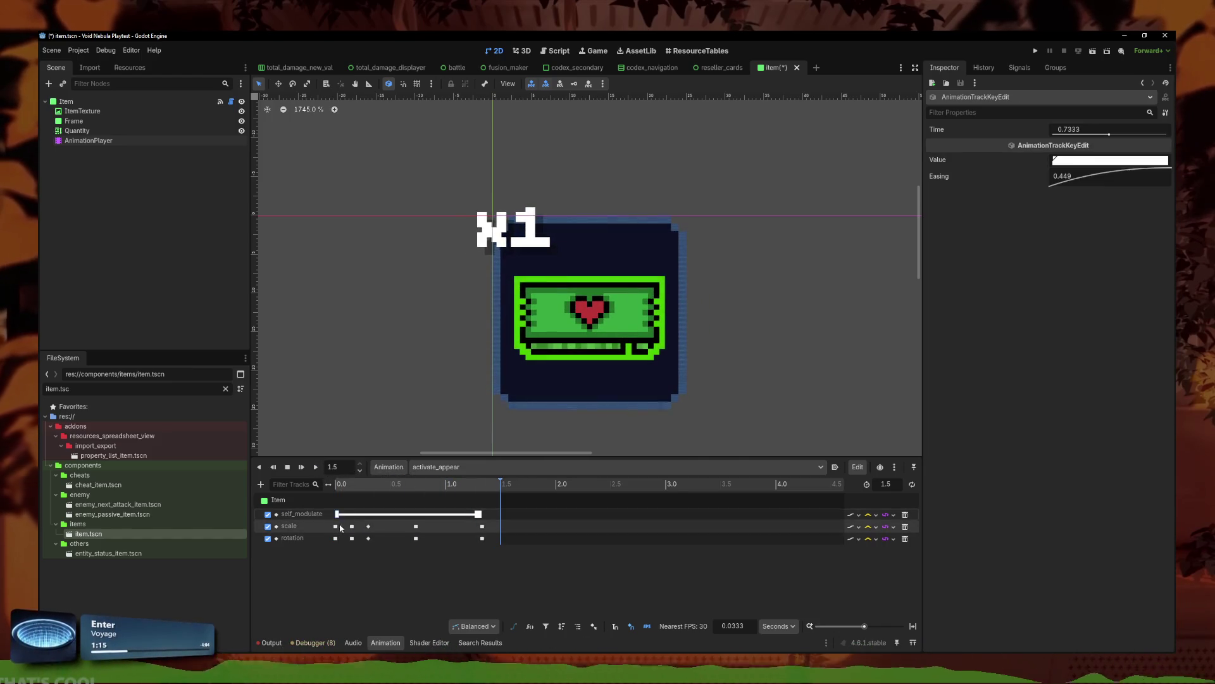
left_click(301, 467)
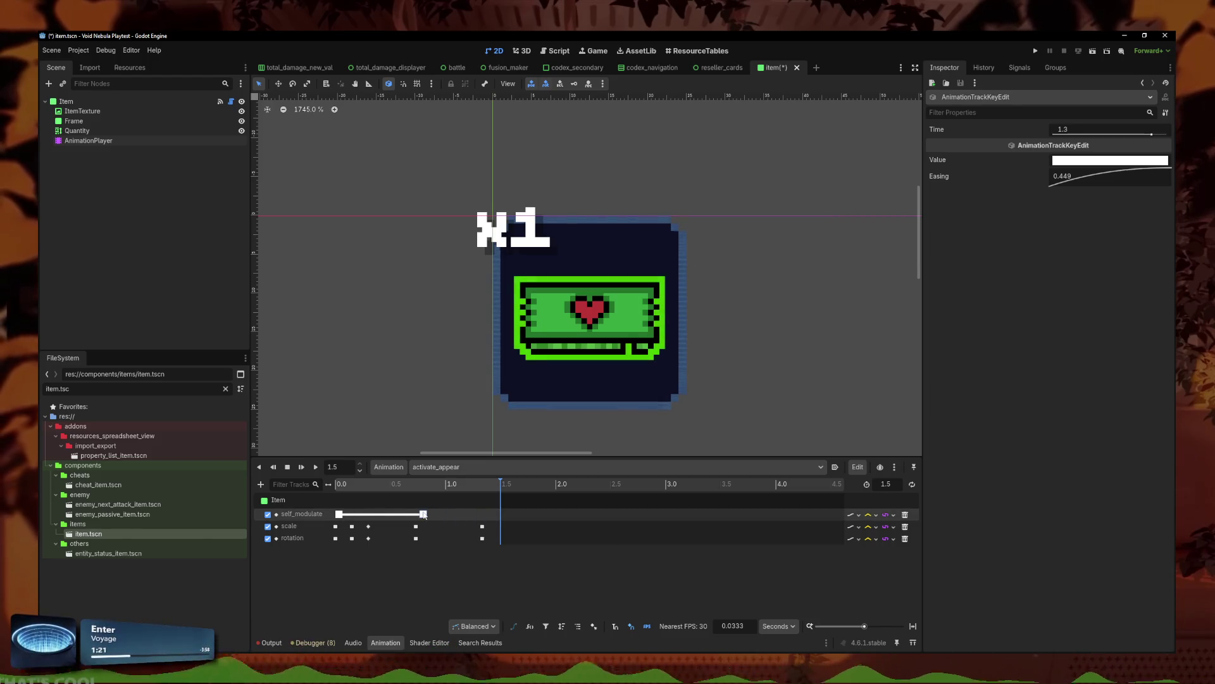
Step: Move the self_modulate start key to 0.0 and shift the scale, rotation and fade-end keys later
left_click_drag(425, 514, 430, 514)
left_click(339, 514)
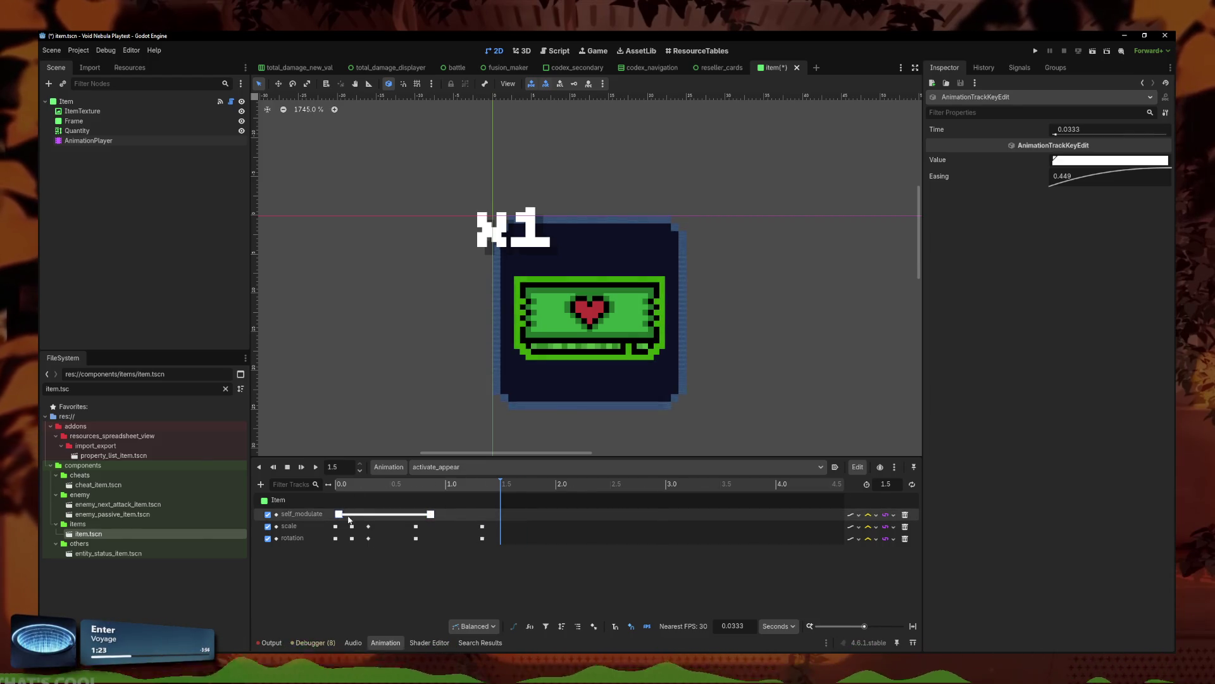
scroll(349, 518, "up", 5)
scroll(351, 515, "down", 3)
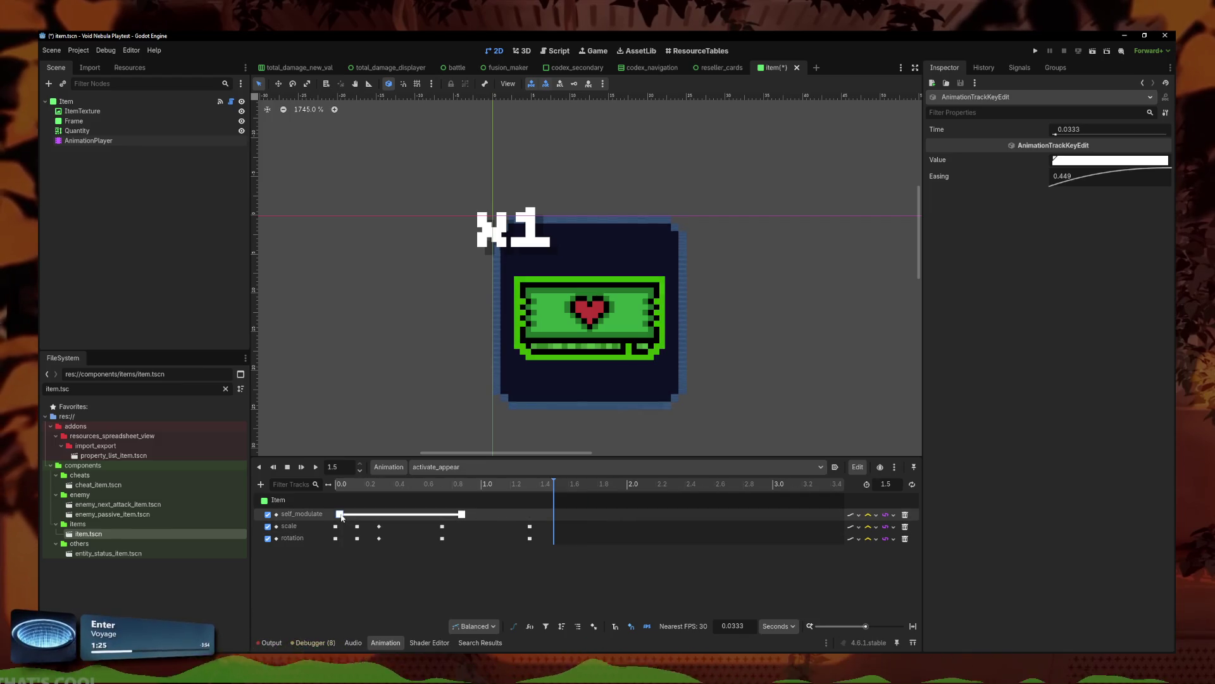
left_click_drag(338, 514, 333, 514)
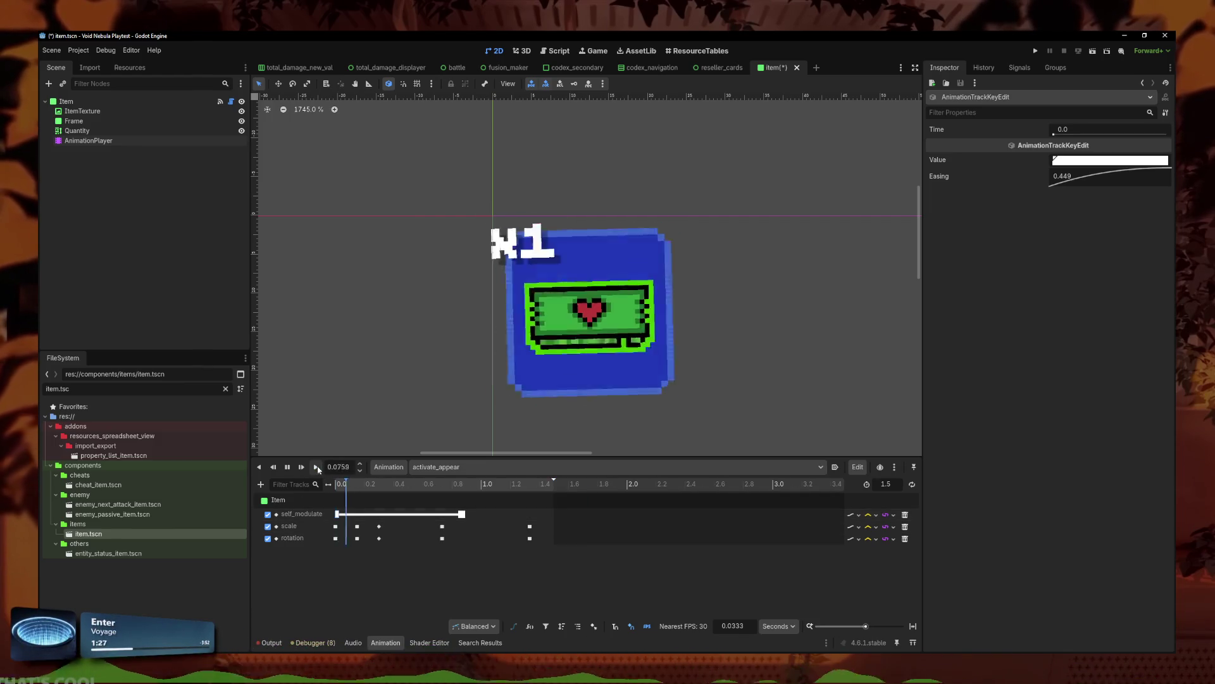
mouse_move(449, 519)
left_mouse_down()
mouse_move(421, 542)
mouse_move(449, 530)
left_mouse_up()
left_click(453, 514)
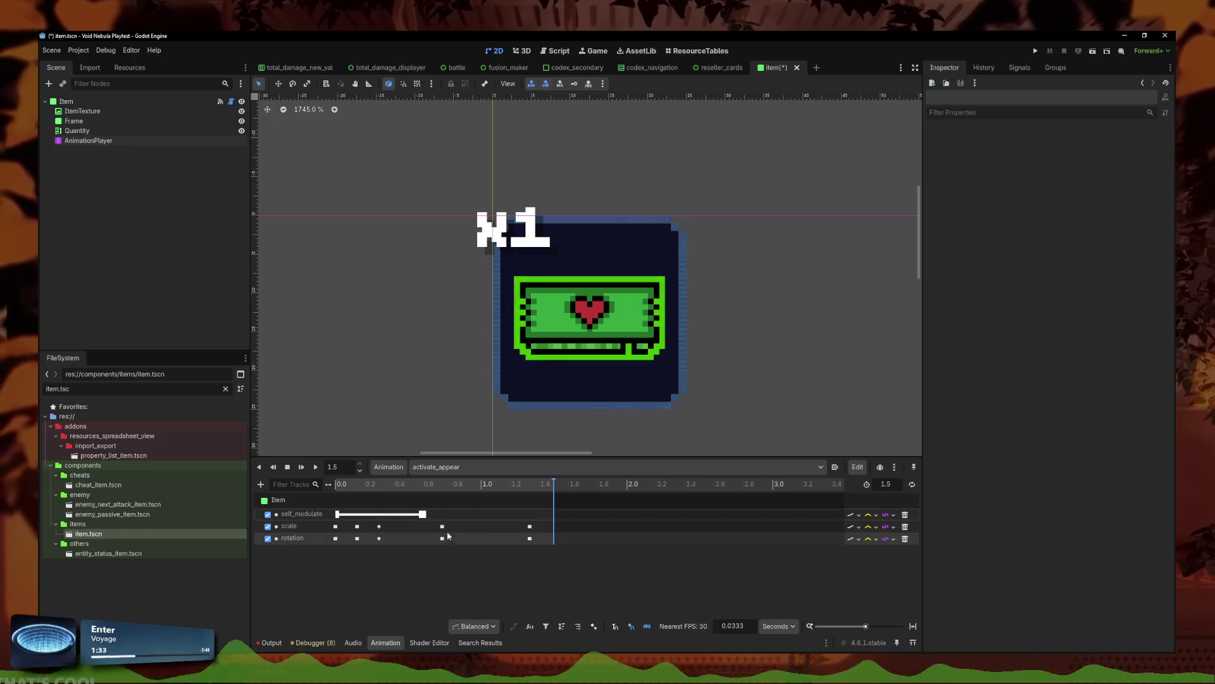
Step: Check the scale keys at 0.3 and 0.7333, then delete the four later scale and rotation keys
left_click(380, 526)
mouse_move(363, 486)
left_mouse_down()
mouse_move(336, 487)
mouse_move(363, 491)
left_mouse_up()
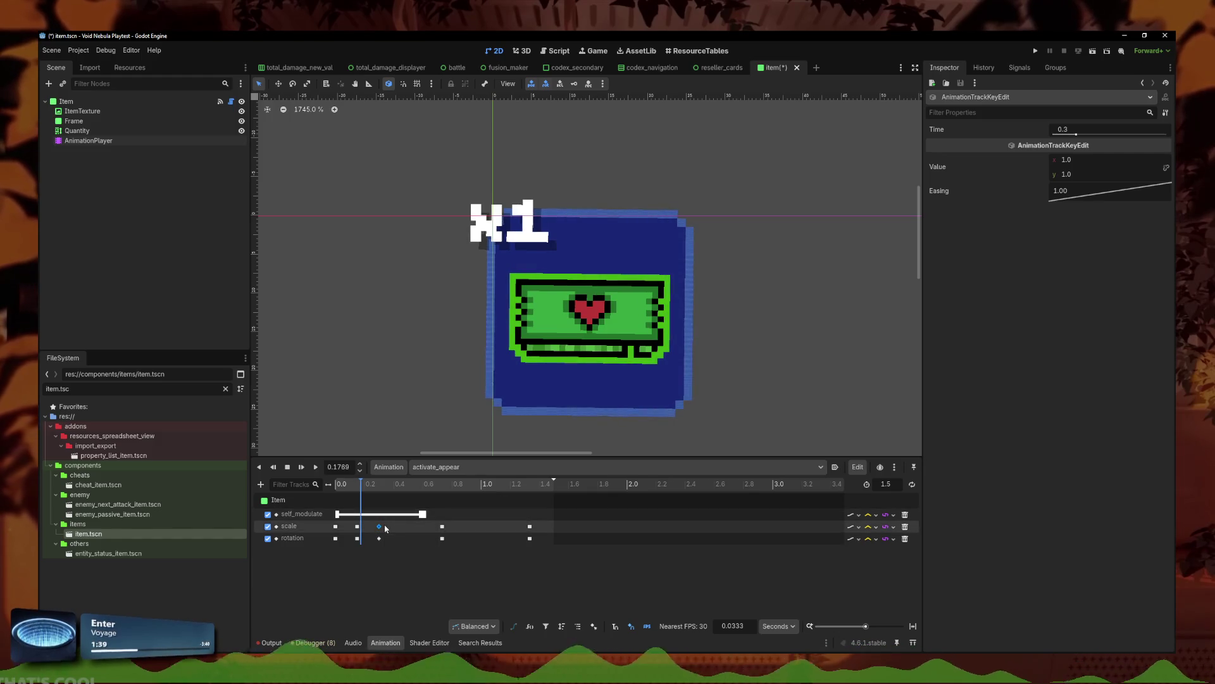
left_click(442, 527)
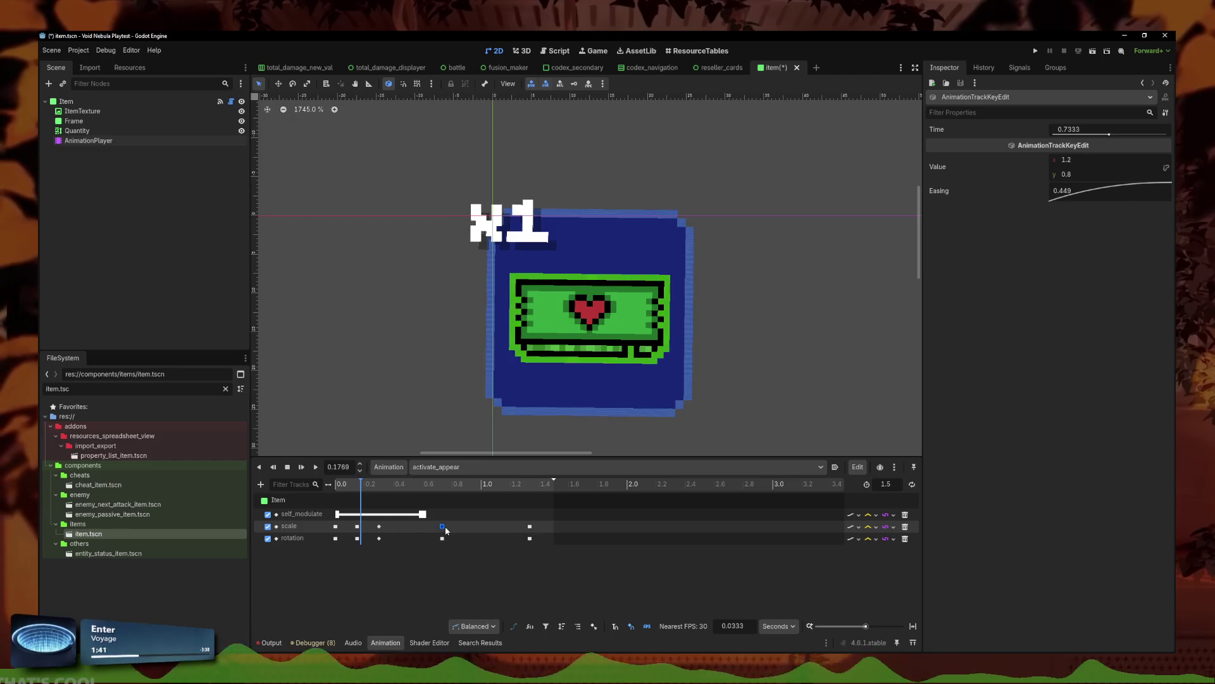
left_click_drag(434, 548, 529, 521)
key("Delete")
Step: Set the animation length to 0.4 and align the fade's end key with 0.4 s
left_click(890, 487)
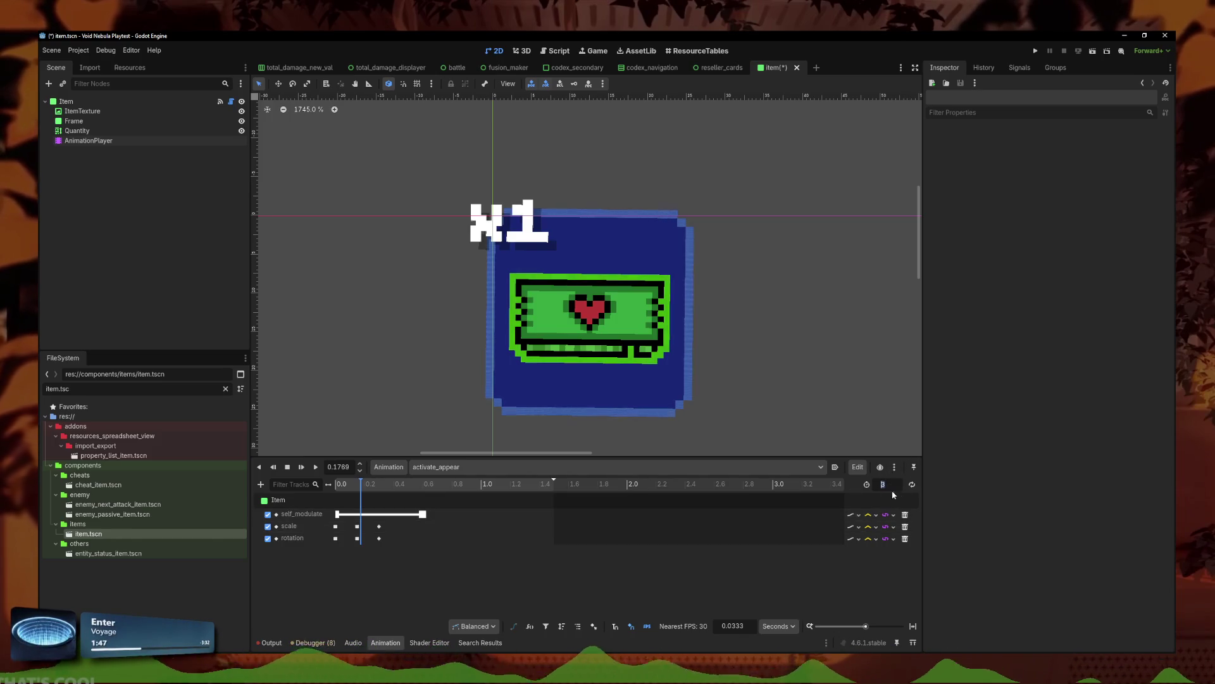
type("0.8")
left_click_drag(422, 513, 390, 513)
left_click(892, 484)
key("Return")
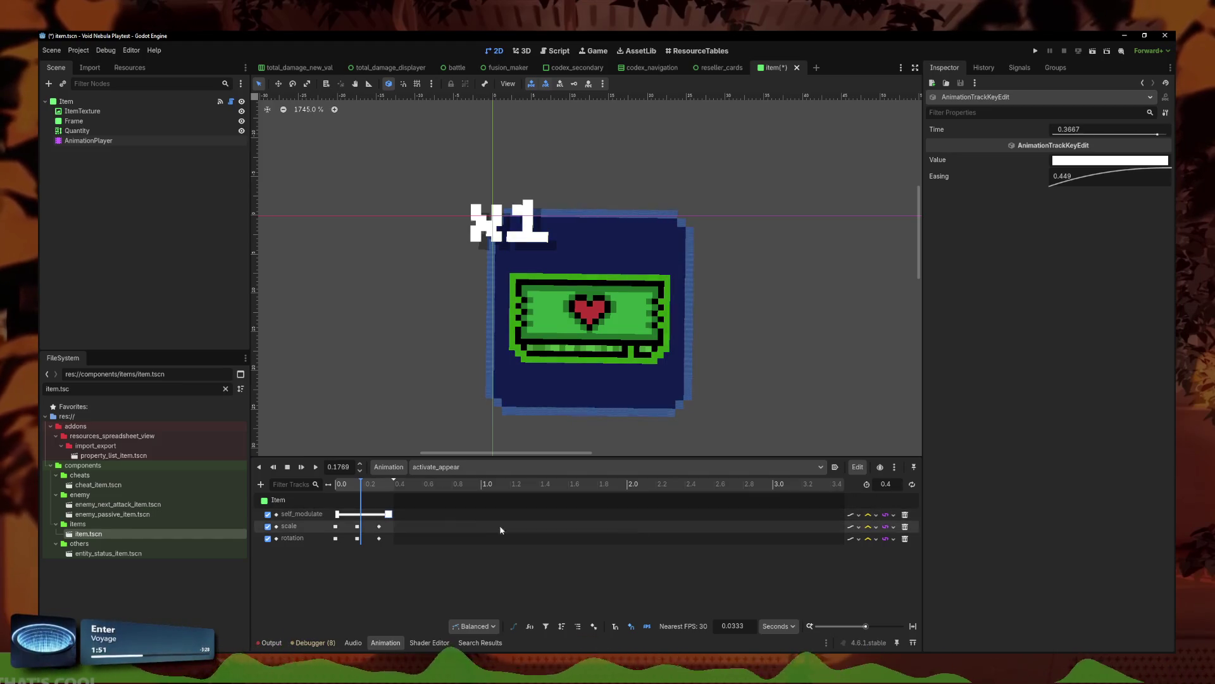
left_click_drag(389, 514, 394, 514)
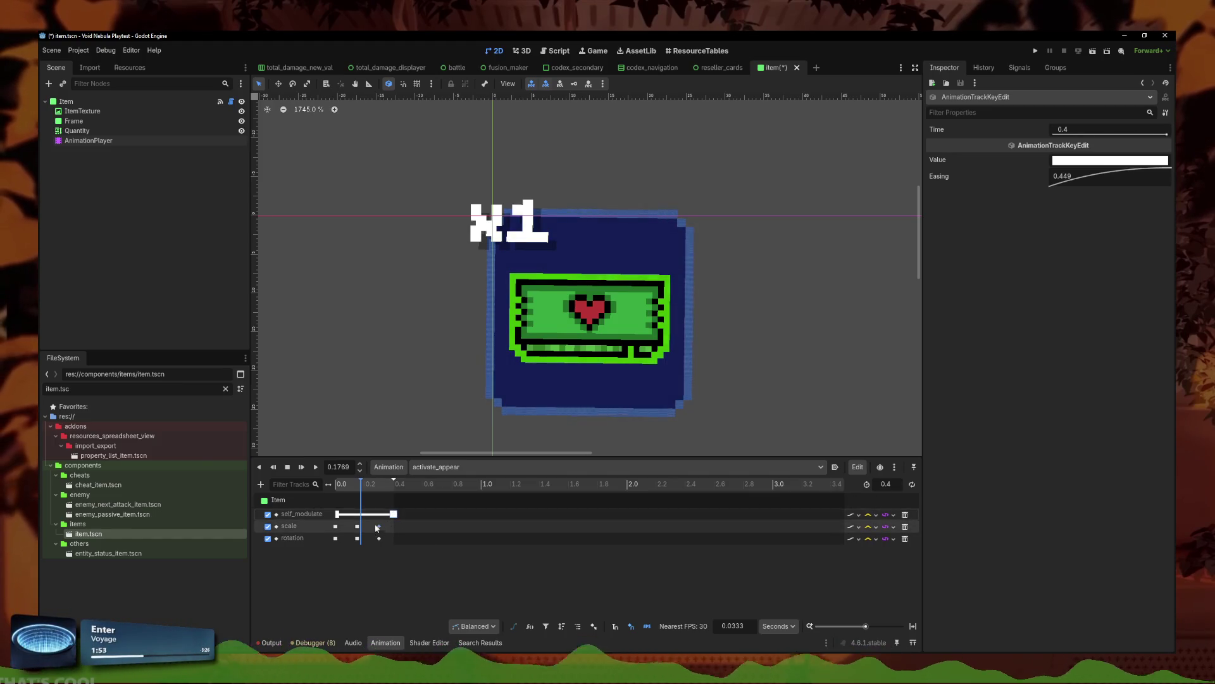
Step: Compare the 0.15 s scale key with the scale and rotation keys in the appear and activate animations
left_click(357, 526)
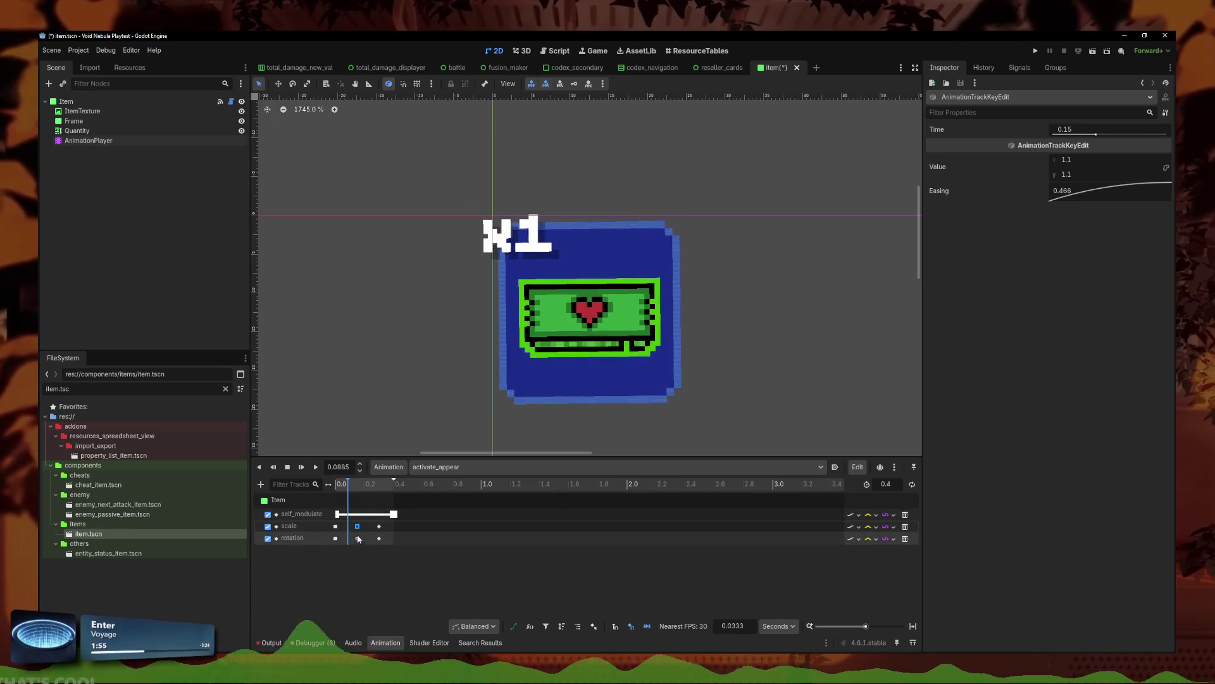
left_click(358, 491)
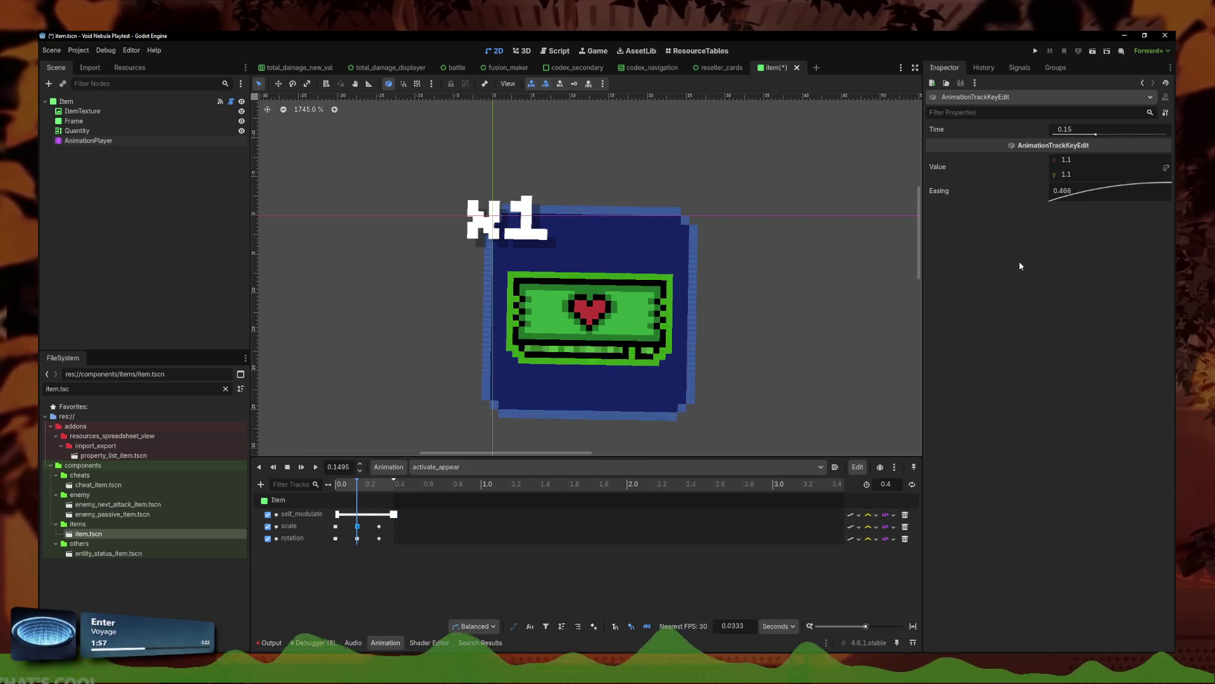
left_click_drag(1076, 180, 1122, 180)
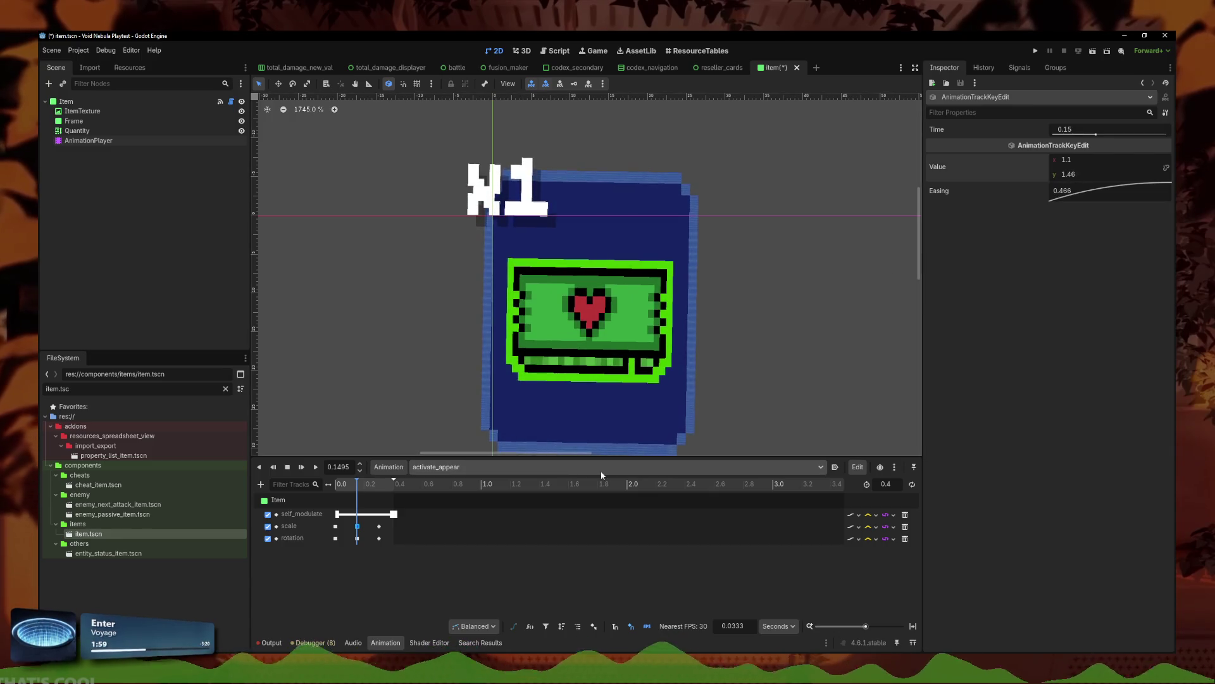
left_click(465, 466)
left_click(455, 516)
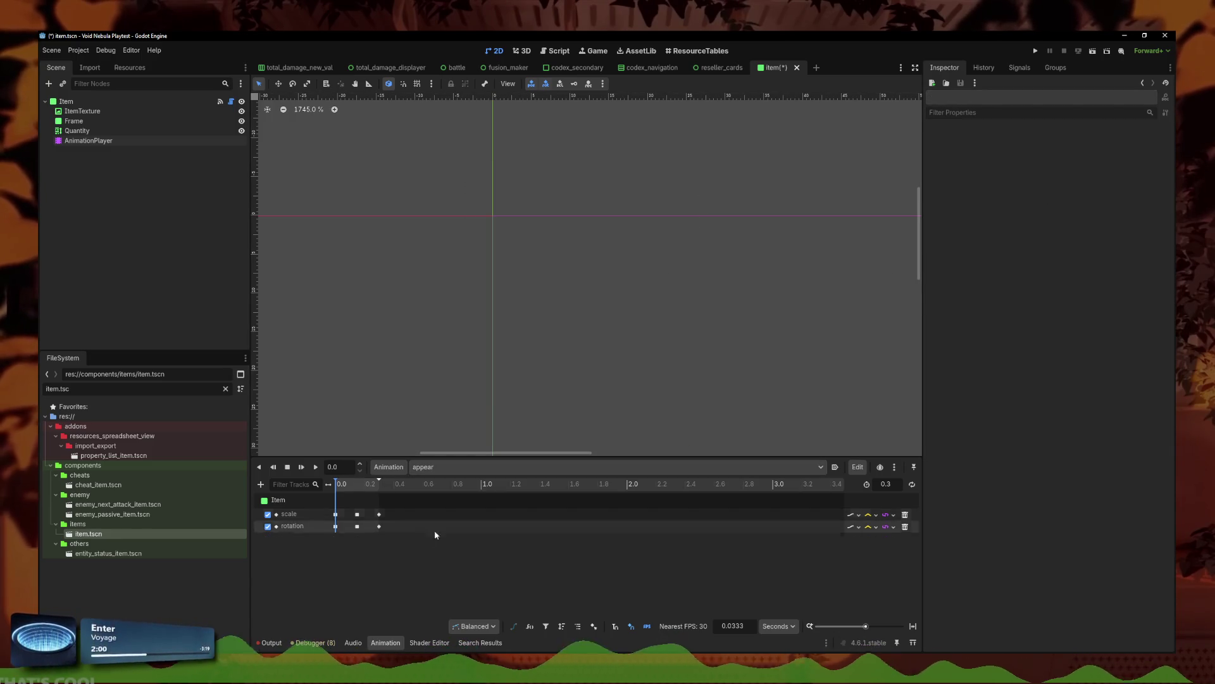
left_click(357, 514)
left_click(355, 524)
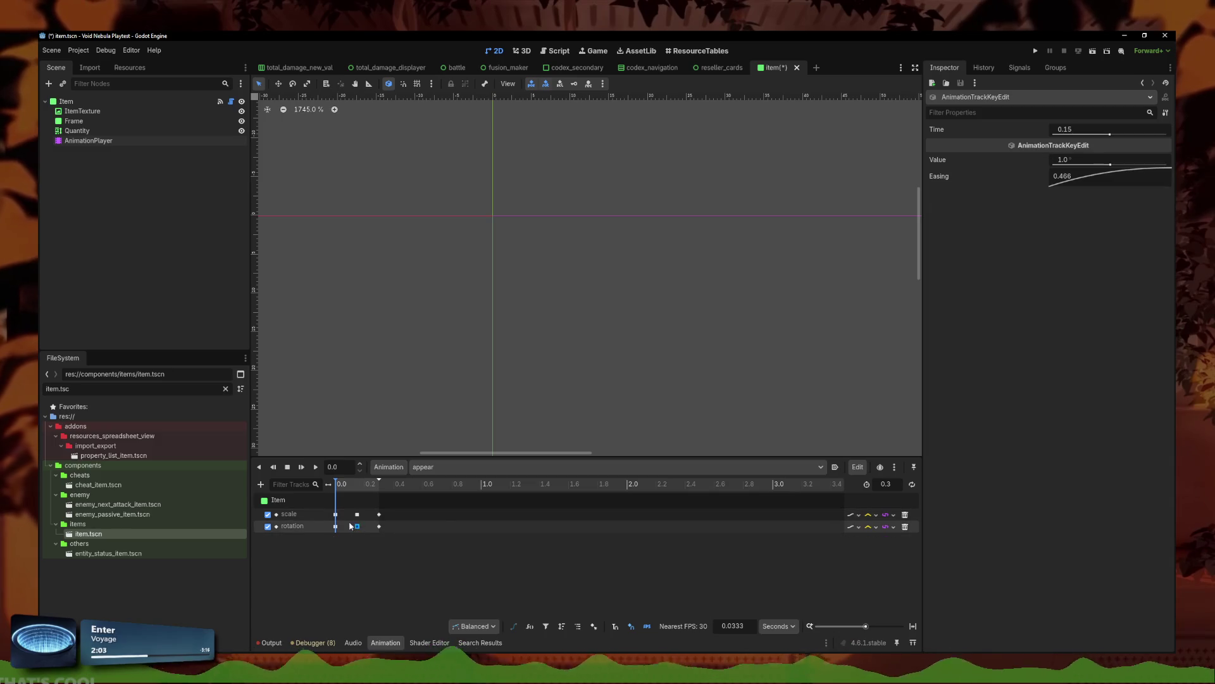
left_click(443, 466)
left_click(443, 492)
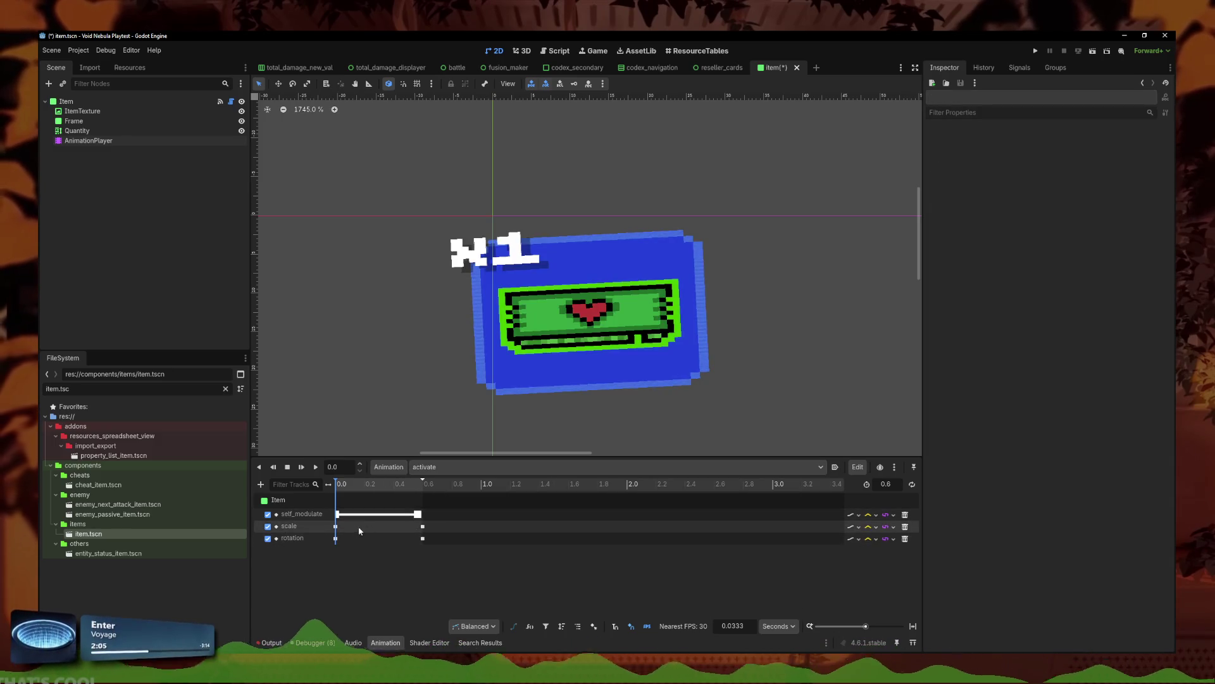
left_click(337, 526)
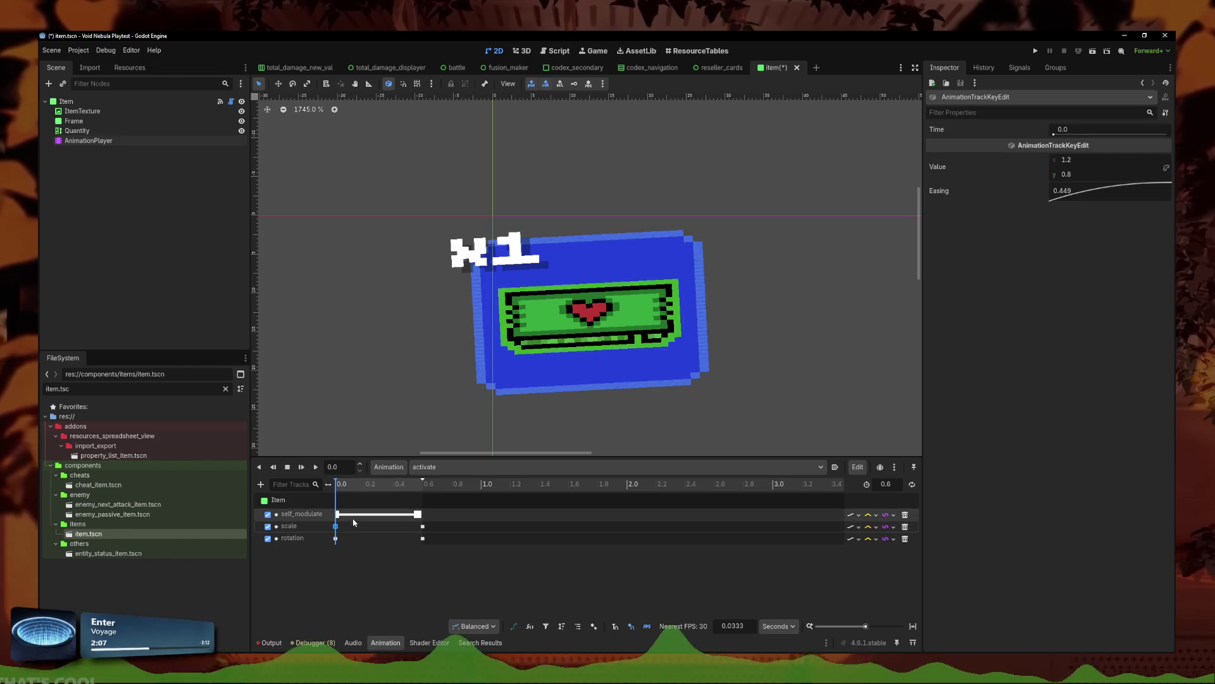
left_click(443, 466)
left_click(443, 504)
Step: Set activate_appear's 0.15 s scale key to x 1.2, y 0.8, then select the starting scale key
left_click(357, 526)
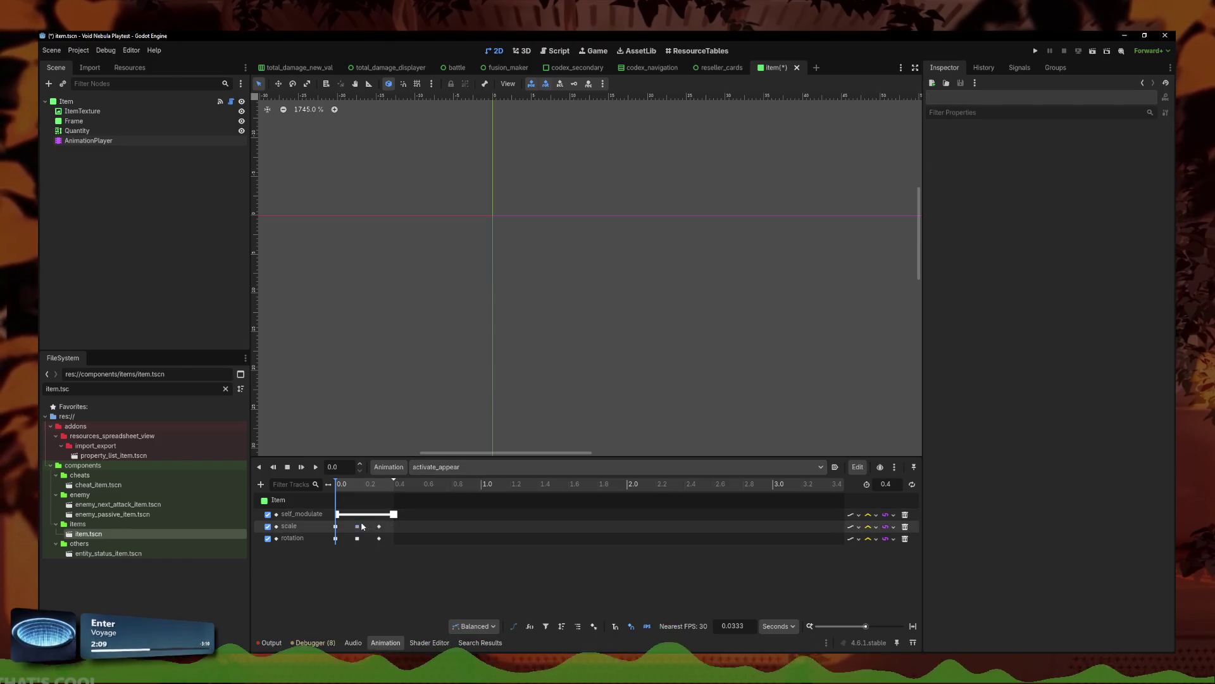
mouse_move(1076, 174)
left_mouse_down()
mouse_move(1038, 174)
mouse_move(1104, 162)
left_mouse_up()
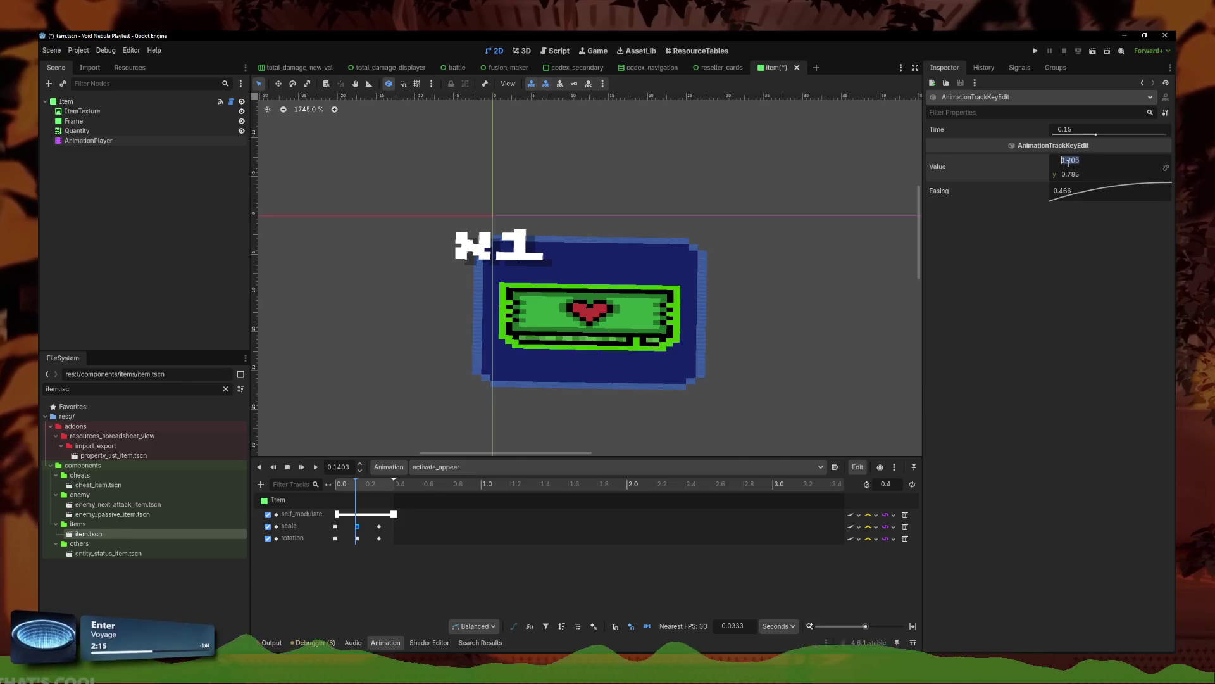
type("1")
key("Tab")
type("0.8")
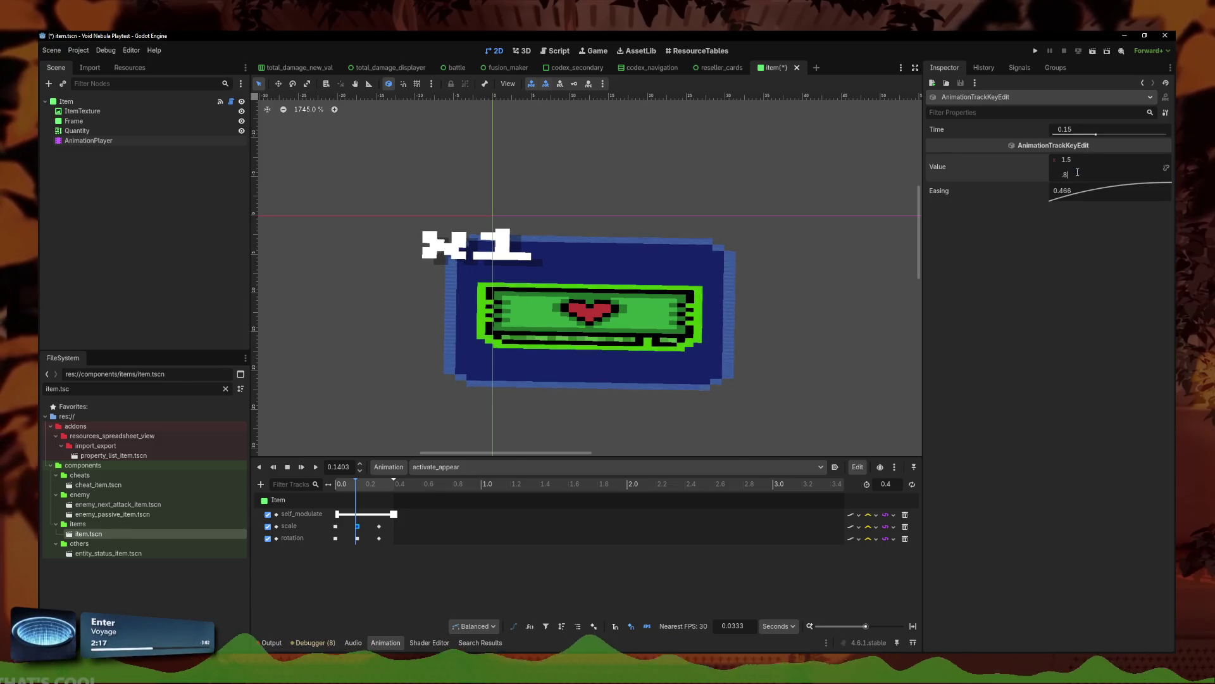
key("Return")
type("3")
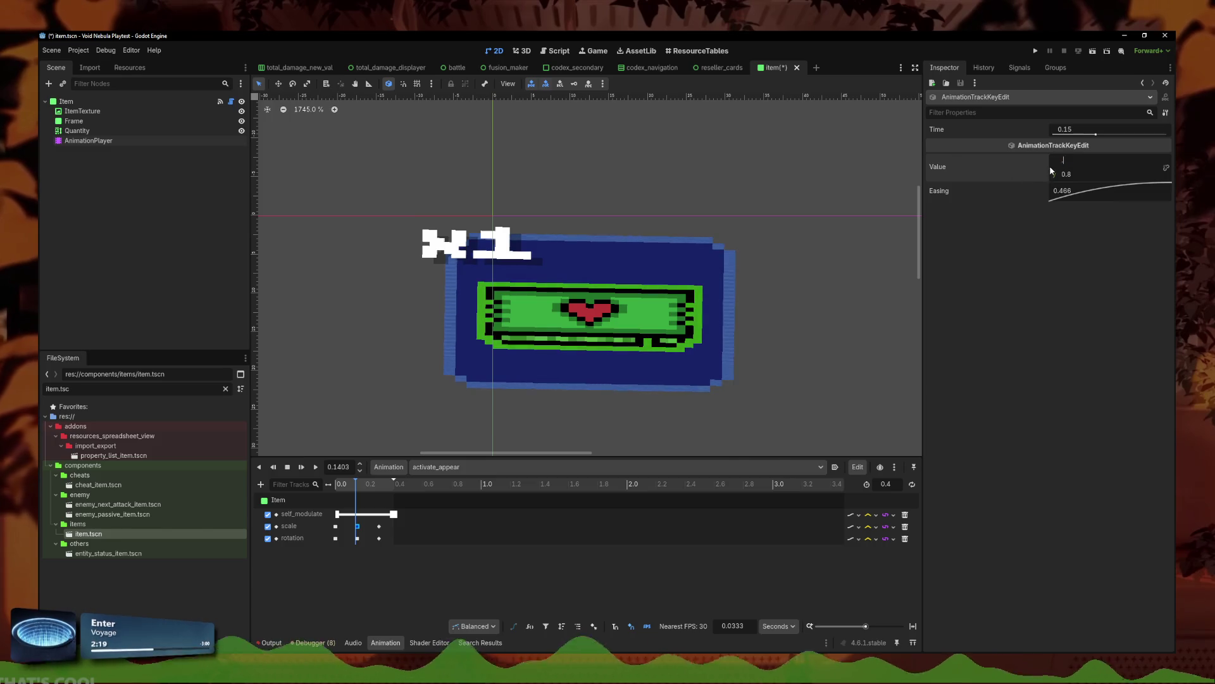
type("1.")
key("Return")
left_click(315, 468)
left_click_drag(355, 484, 330, 484)
left_click(336, 526)
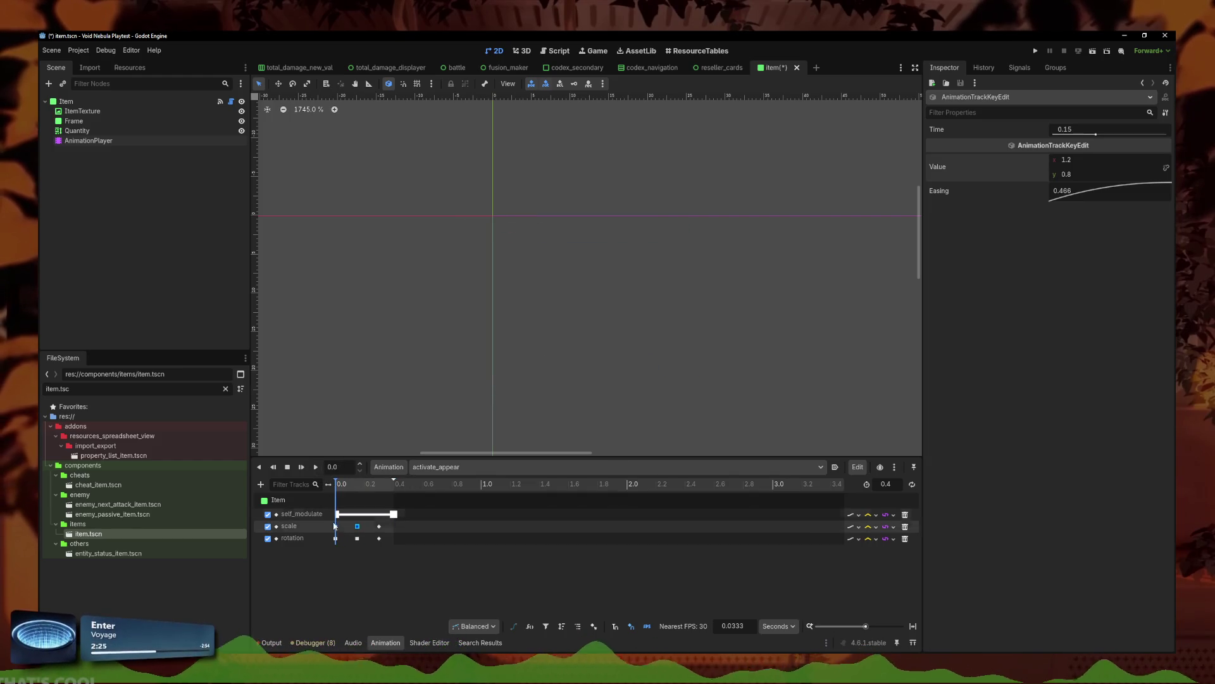
left_click(1076, 174)
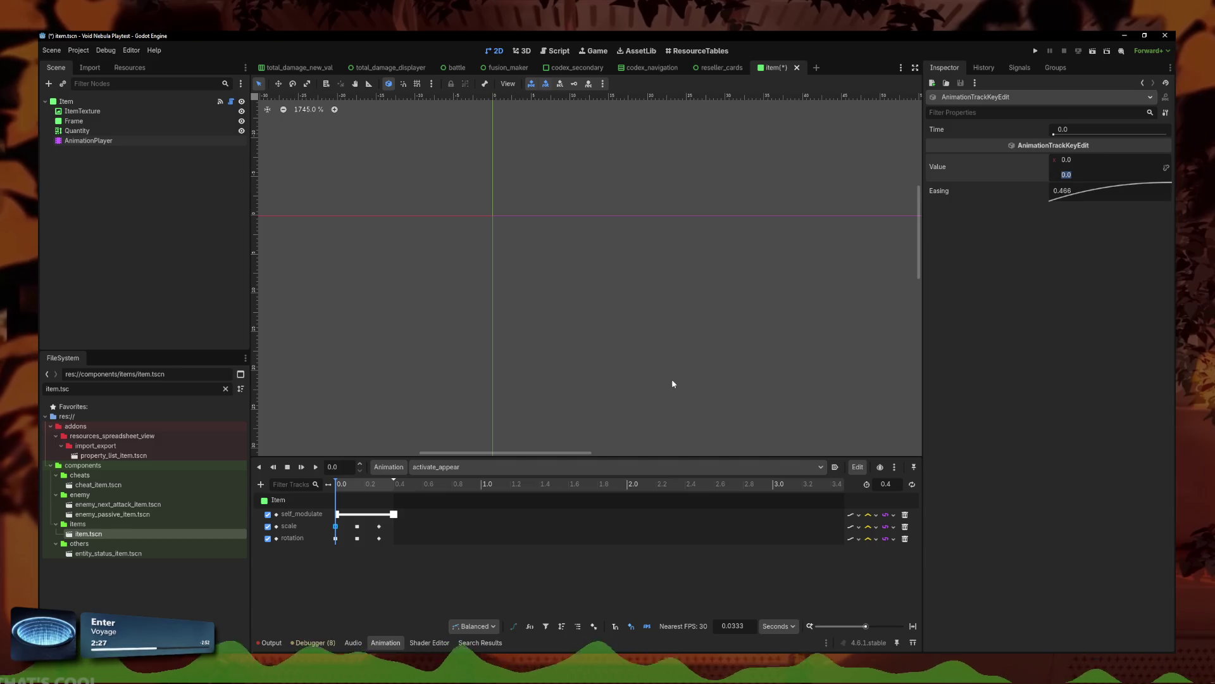
Step: Preview the pop-in and delay the self_modulate fade-in start key to 0.1 s
left_click(357, 526)
mouse_move(355, 488)
left_mouse_down()
mouse_move(326, 486)
mouse_move(373, 488)
left_mouse_up()
left_click(316, 467)
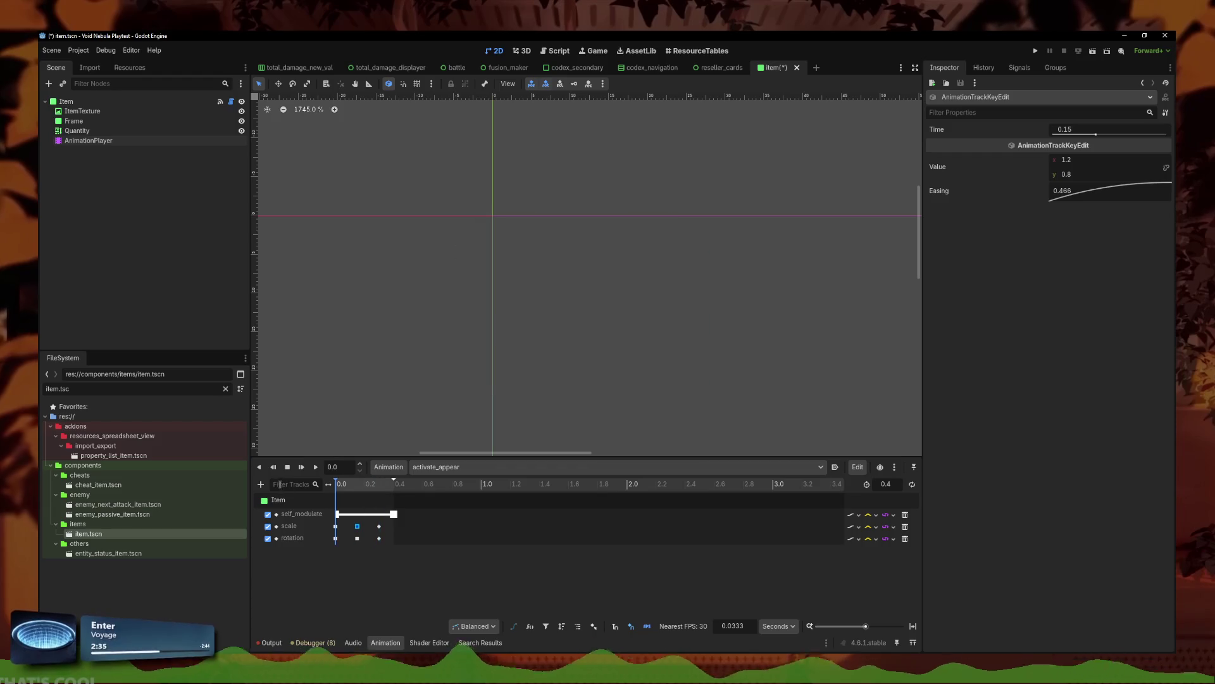
left_click_drag(336, 516, 349, 515)
left_click(332, 486)
left_click(316, 467)
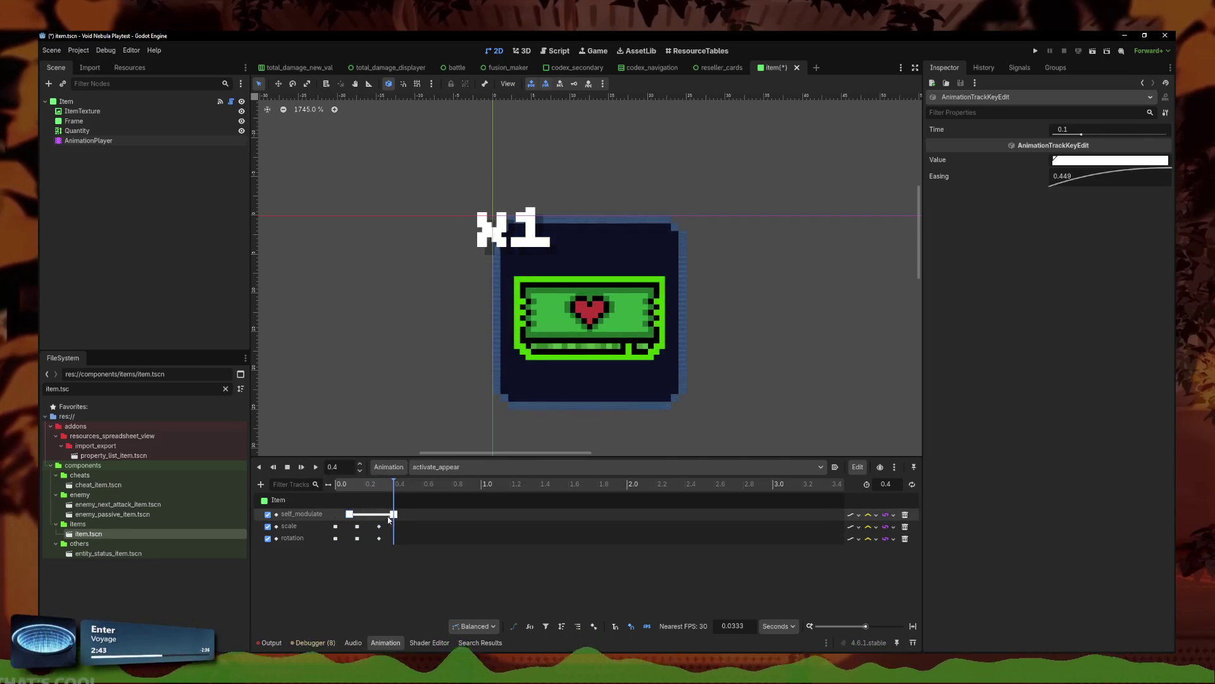
Step: Move the final scale and rotation keys later and set the animation length to 0.6
mouse_move(385, 521)
left_mouse_down()
mouse_move(374, 542)
mouse_move(392, 529)
left_mouse_up()
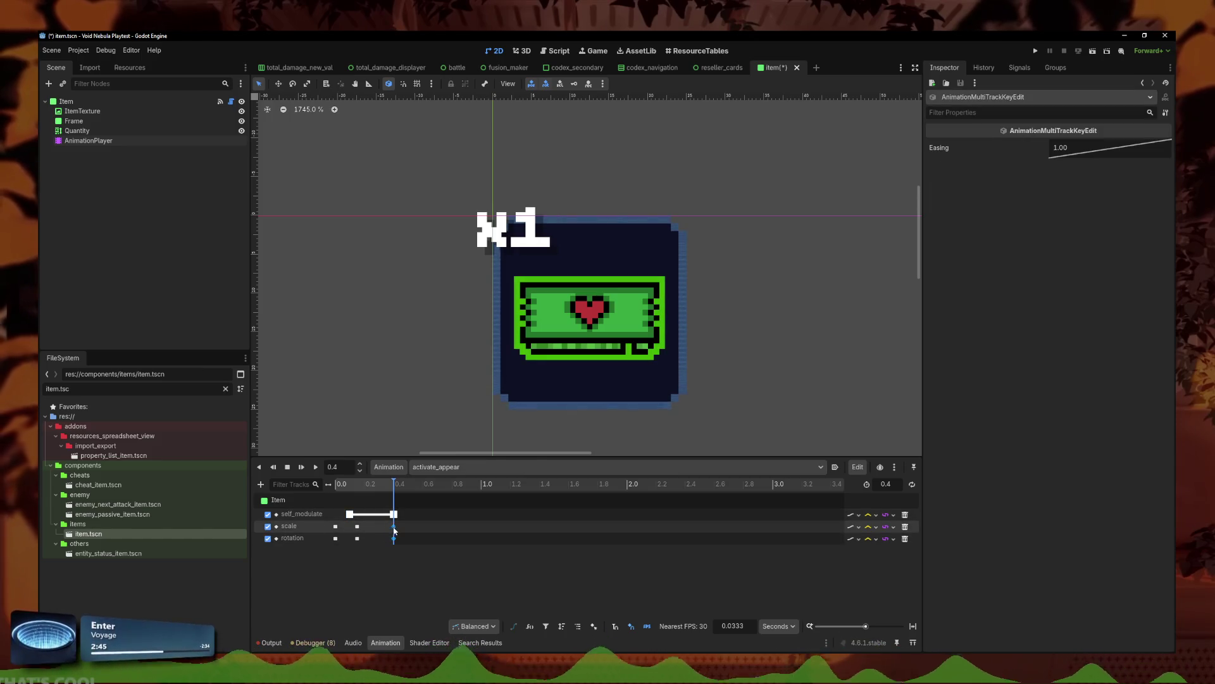
left_click(337, 484)
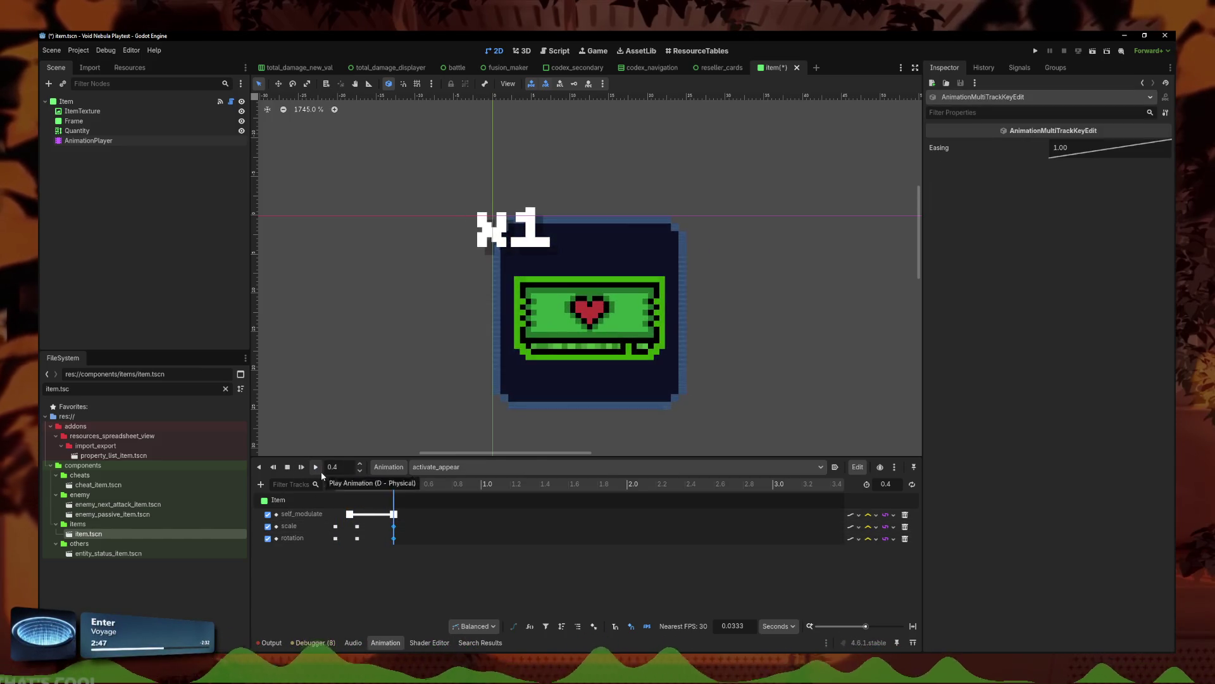
type(".8")
type("0.6")
key("Return")
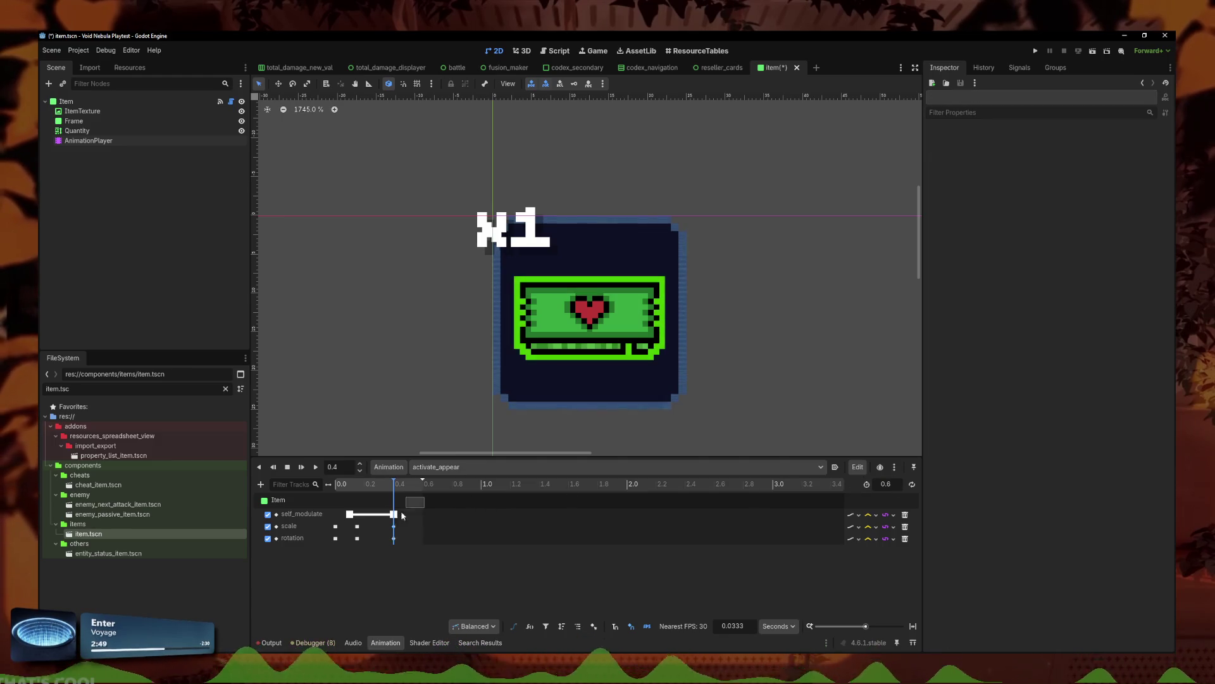
left_click(336, 484)
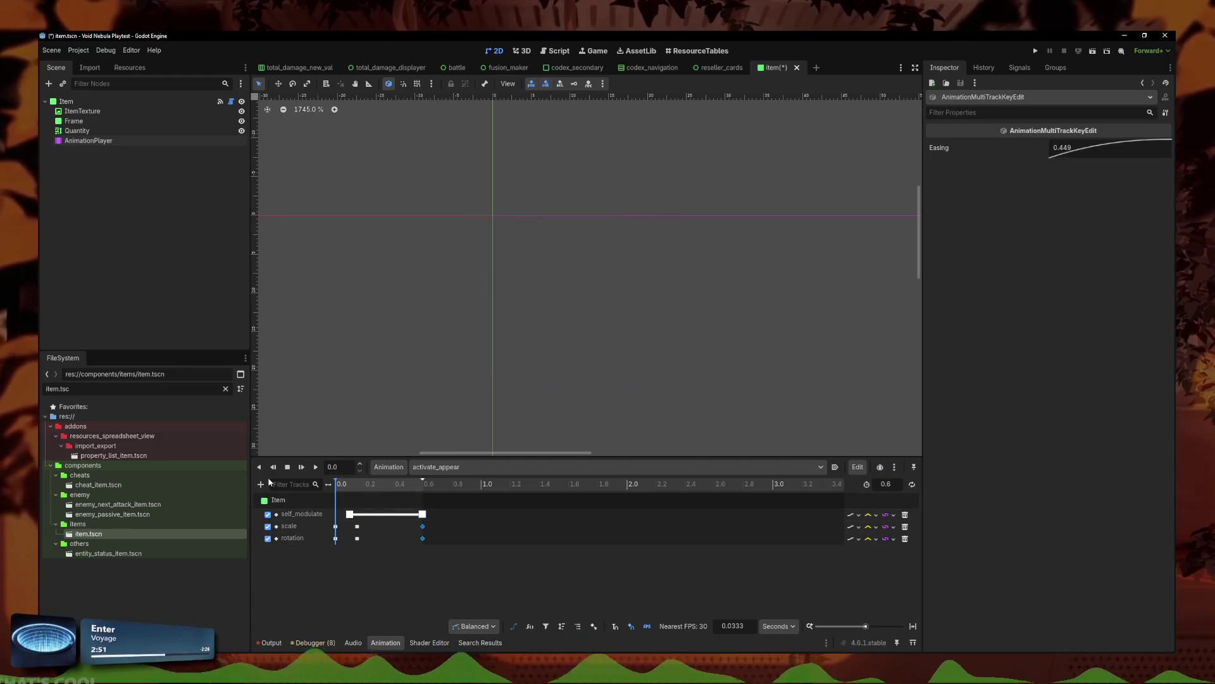
Step: Shorten activate_appear to 0.5 s and replay it to check the timing
left_click(316, 467)
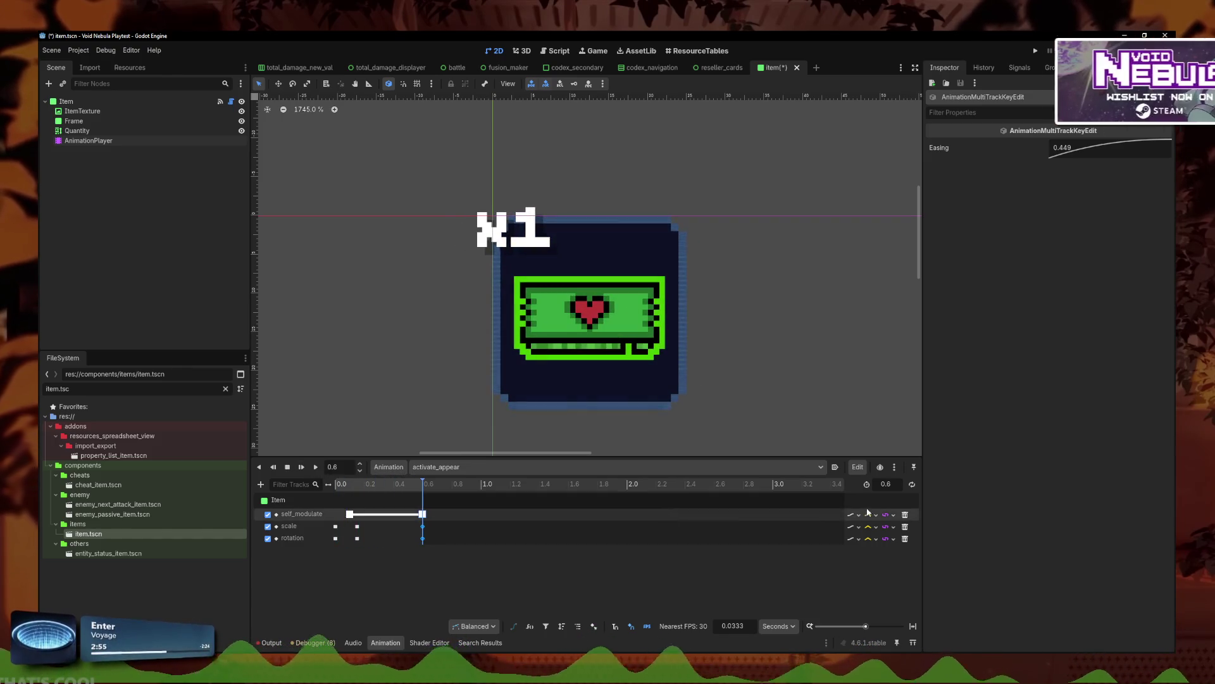
left_click(890, 484)
type("0.5")
key("Return")
left_click_drag(415, 514, 400, 503)
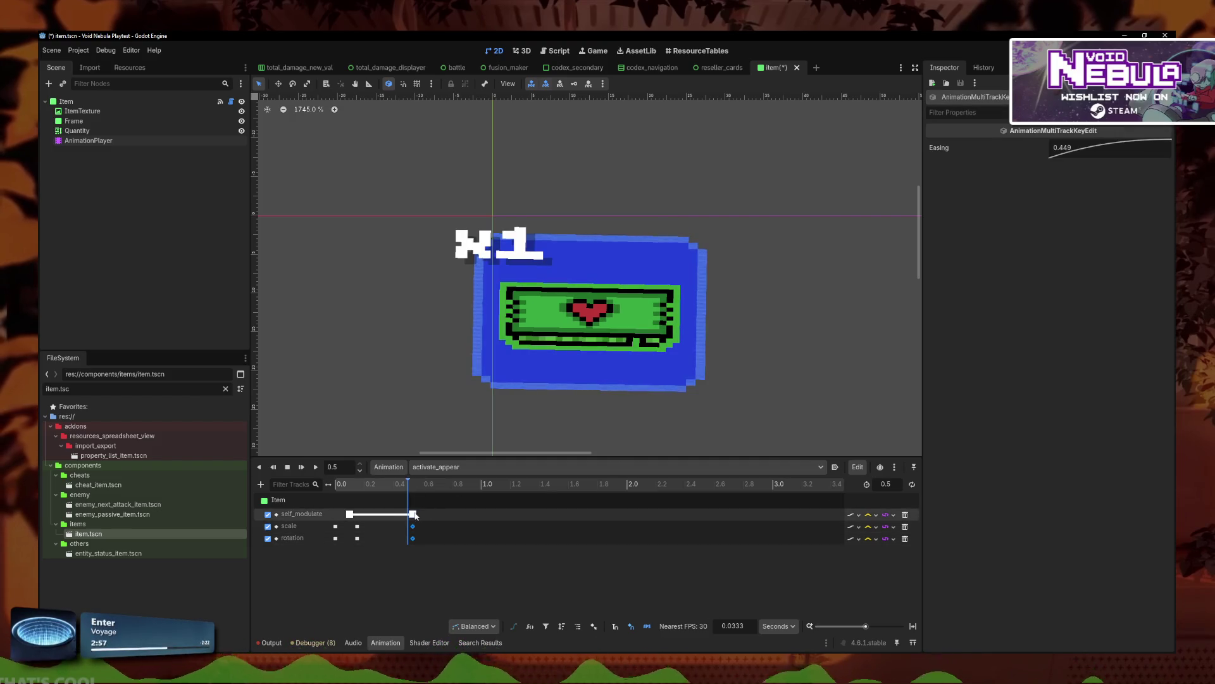
left_click(316, 467)
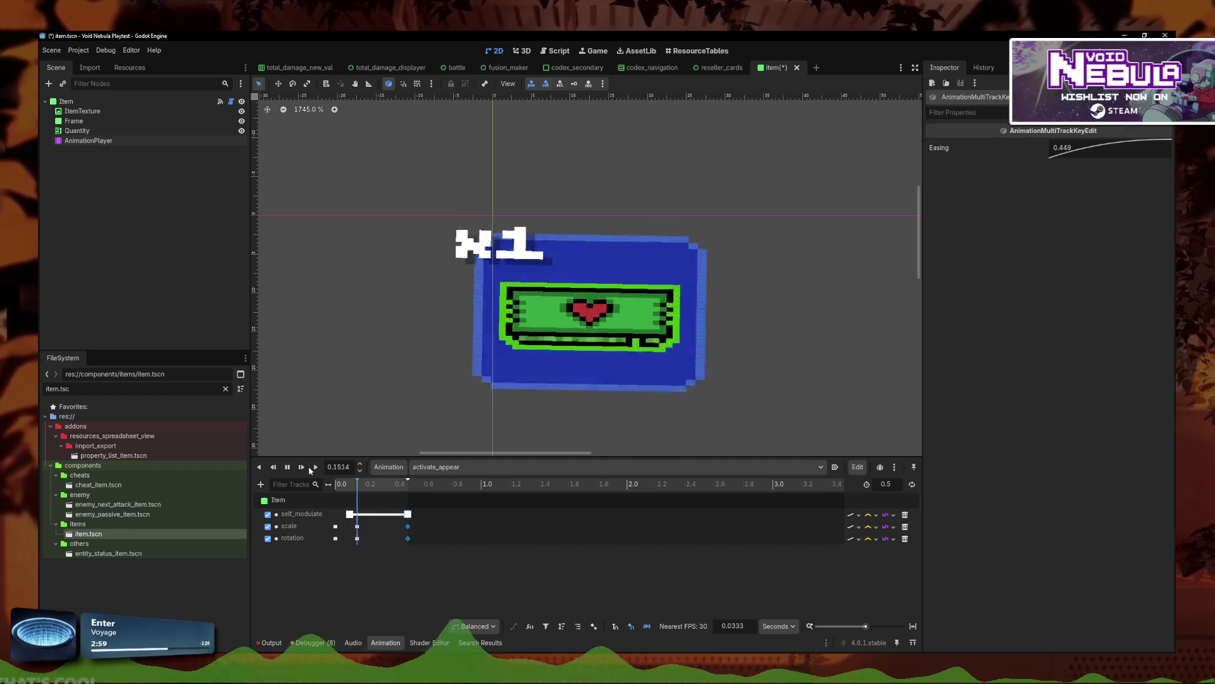
left_click(313, 468)
left_click(313, 467)
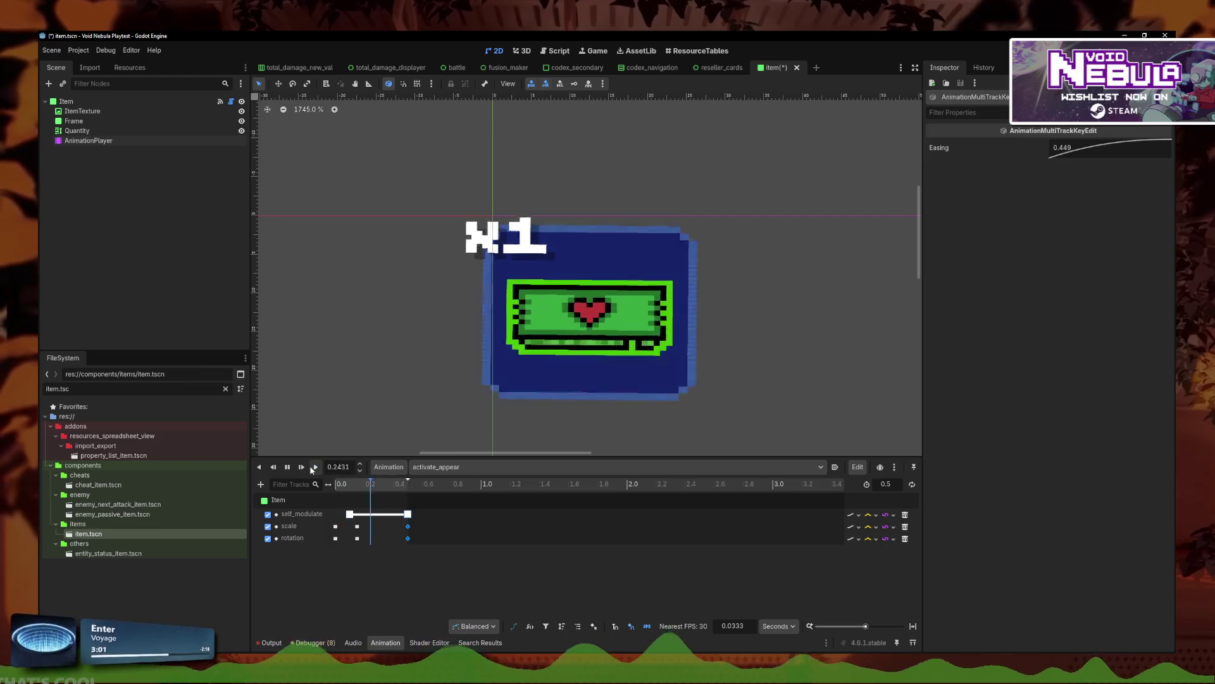
Step: Move the scale and rotation keys later to about 0.23 s and preview the result
mouse_move(370, 520)
left_mouse_down()
mouse_move(349, 543)
mouse_move(369, 526)
left_mouse_up()
left_click(316, 467)
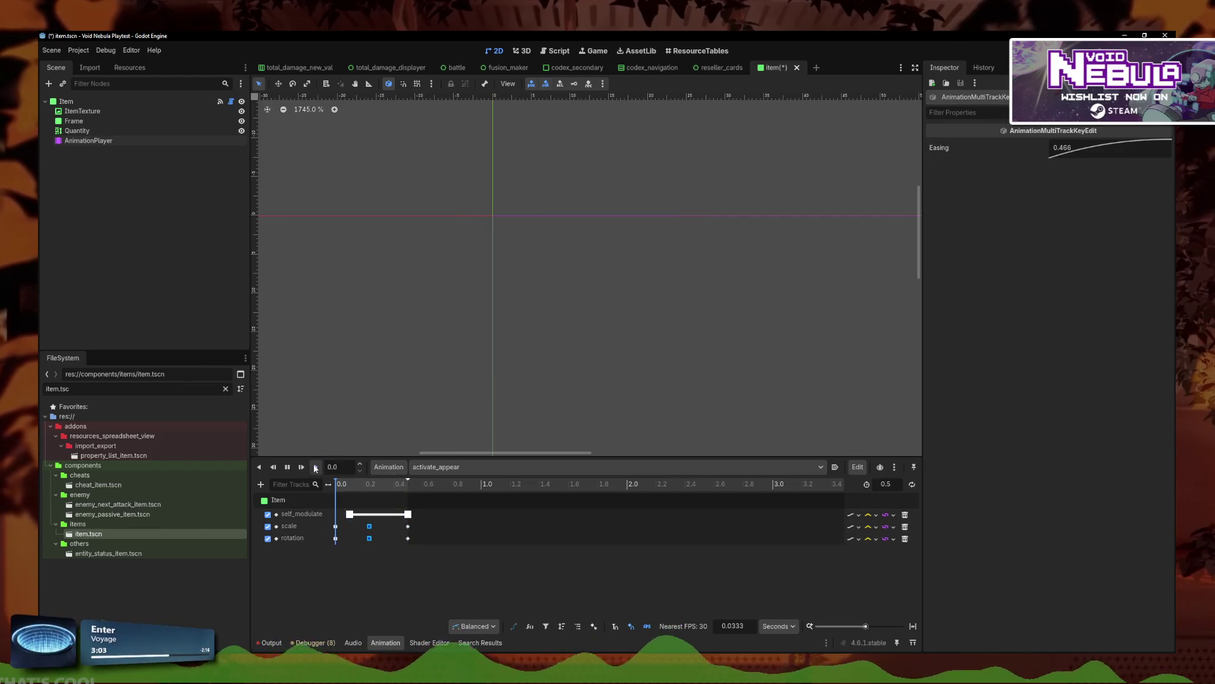
left_click(315, 467)
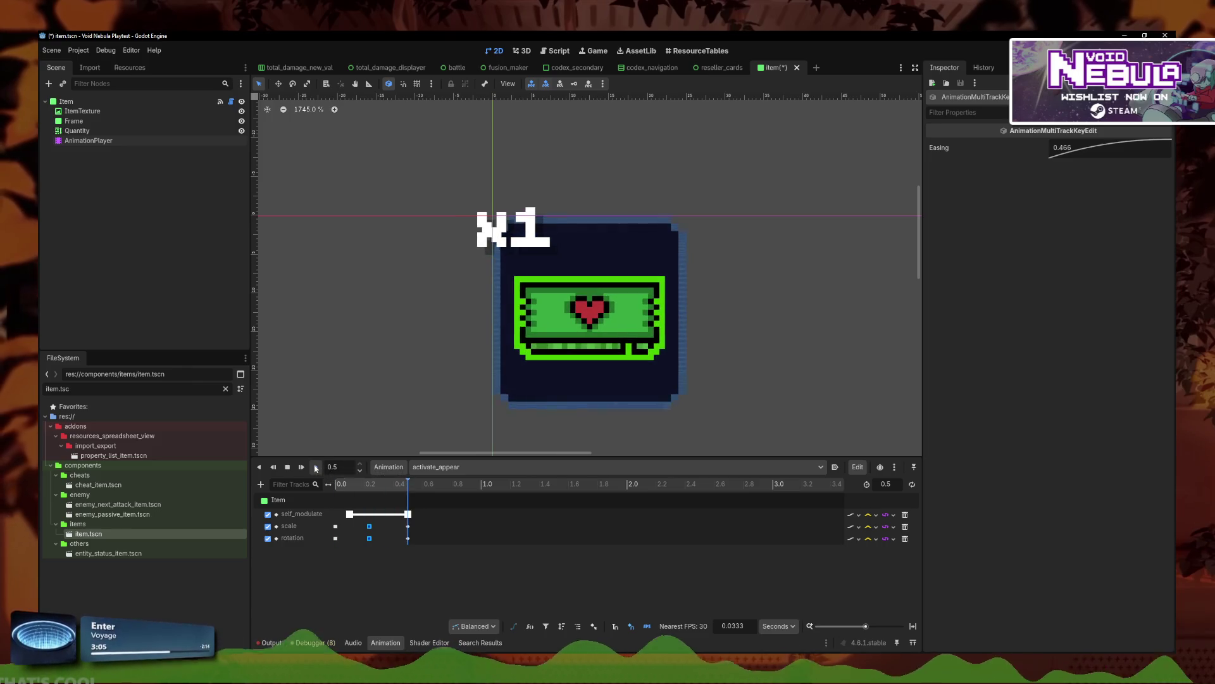
left_click(315, 467)
Step: Delay the fade-in start key to about 0.27 s and step through the retimed animation
left_click_drag(349, 513, 374, 514)
left_click(315, 467)
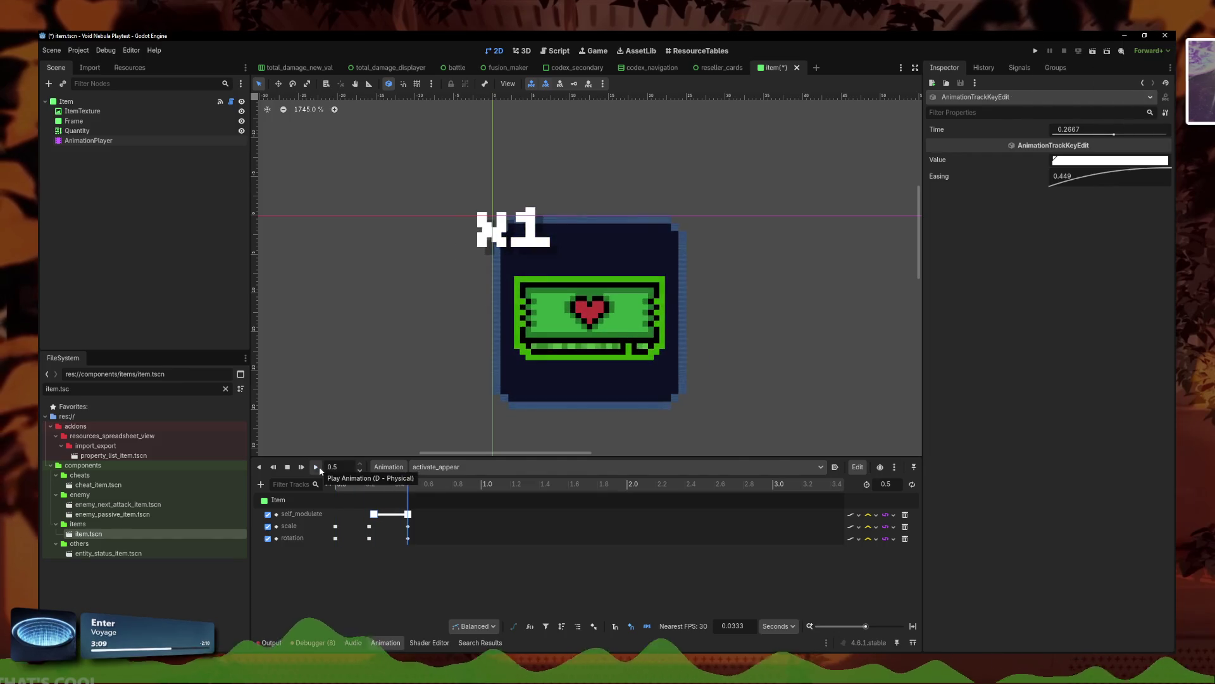
left_click(316, 467)
left_click(315, 467)
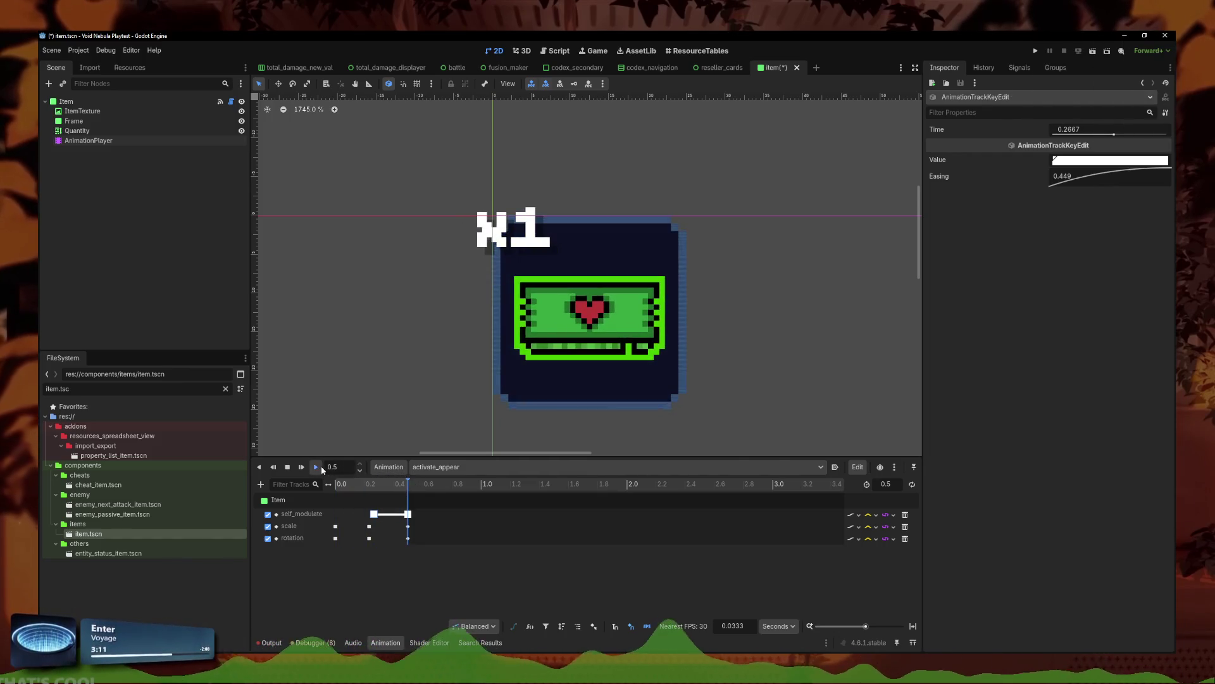
left_click(315, 467)
left_click(322, 469)
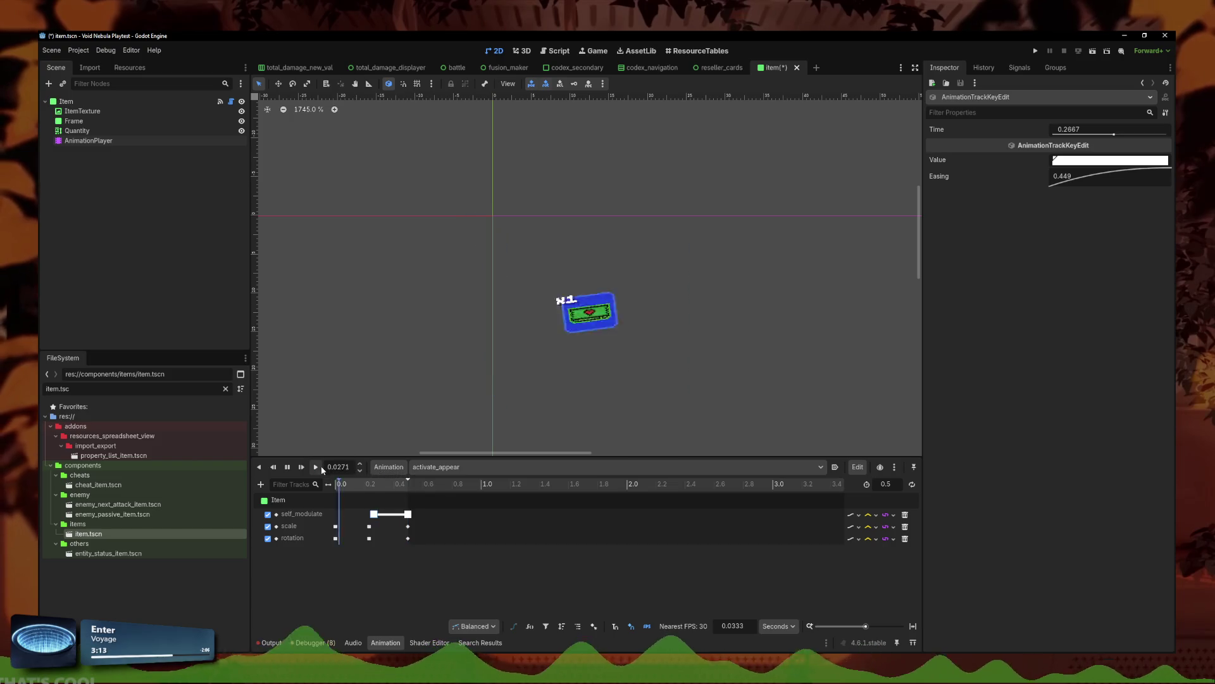
left_click(321, 469)
mouse_move(347, 491)
left_mouse_down()
mouse_move(408, 494)
mouse_move(326, 500)
left_mouse_up()
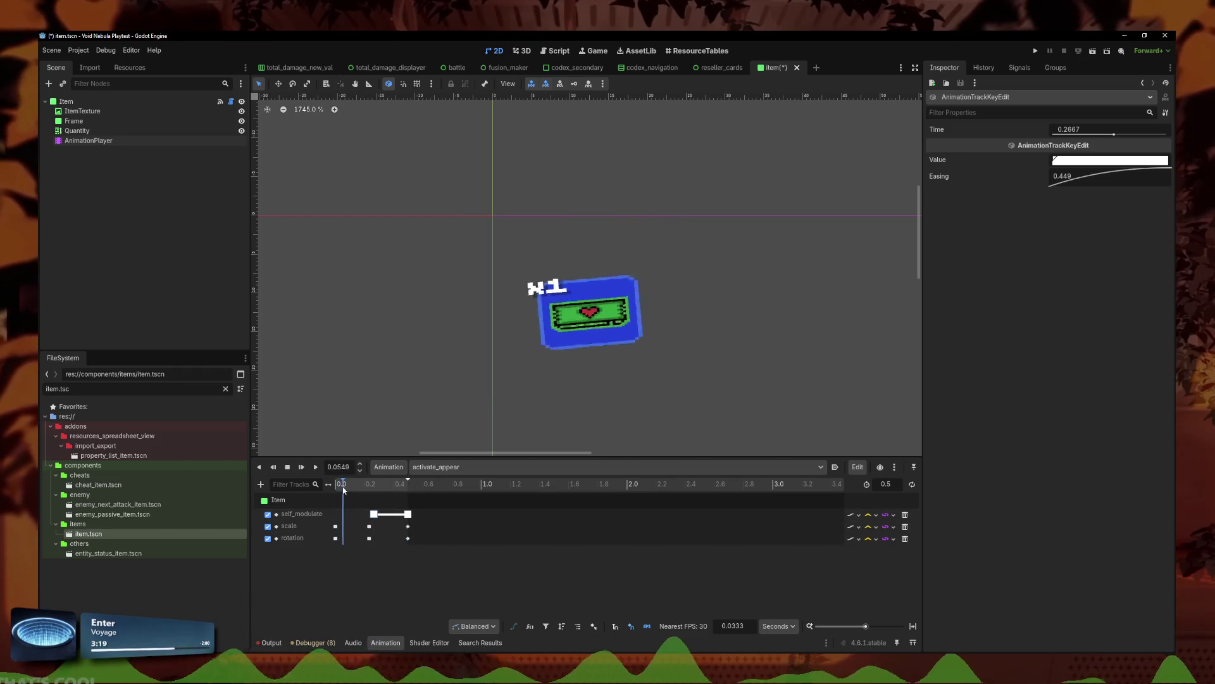
left_click(370, 527)
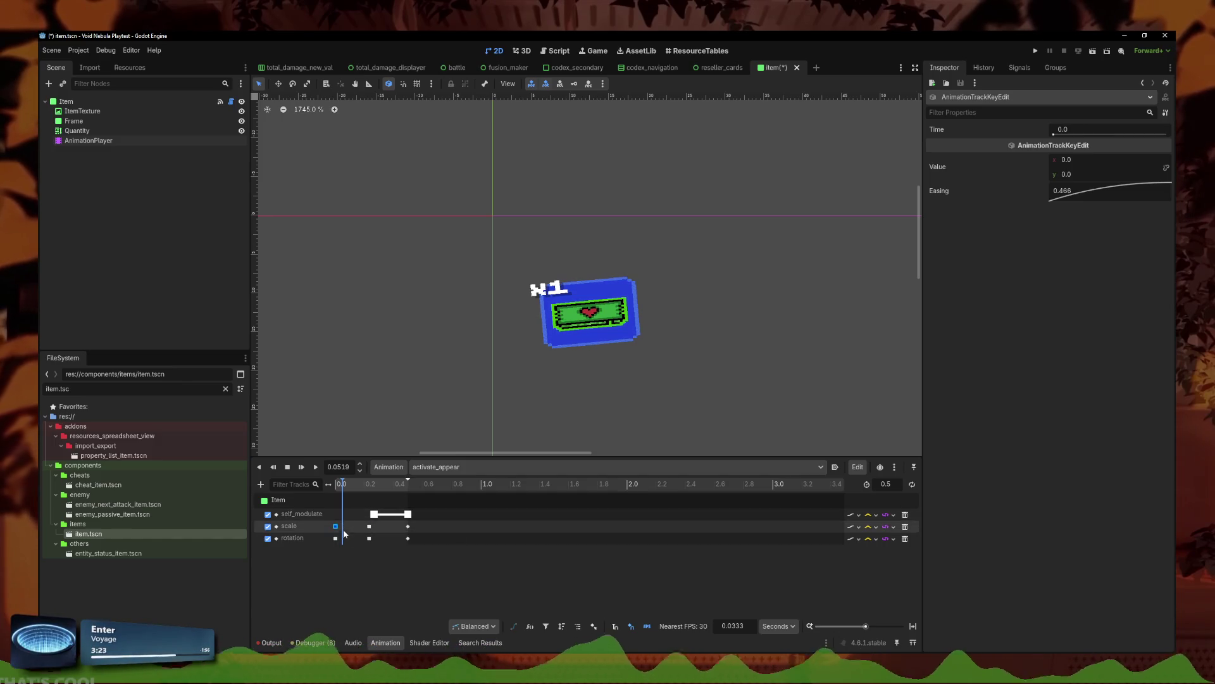
Step: Set the starting scale key at 0.0 to a y value of 0.2 and preview it
scroll(348, 530, "up", 5, "ctrl")
scroll(348, 529, "down", 1, "ctrl")
mouse_move(364, 529)
left_mouse_down()
mouse_move(376, 526)
mouse_move(334, 531)
left_mouse_up()
mouse_move(338, 484)
left_mouse_down()
mouse_move(417, 499)
mouse_move(367, 500)
mouse_move(382, 502)
left_mouse_up()
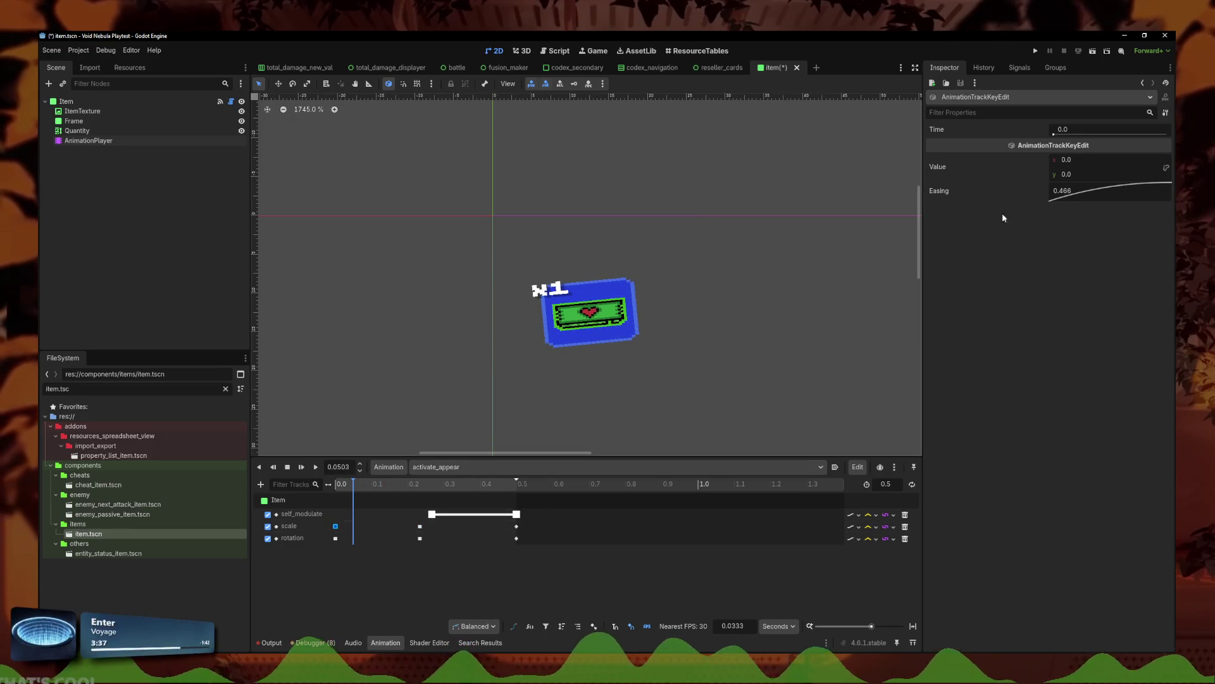
left_click_drag(1063, 176, 1078, 175)
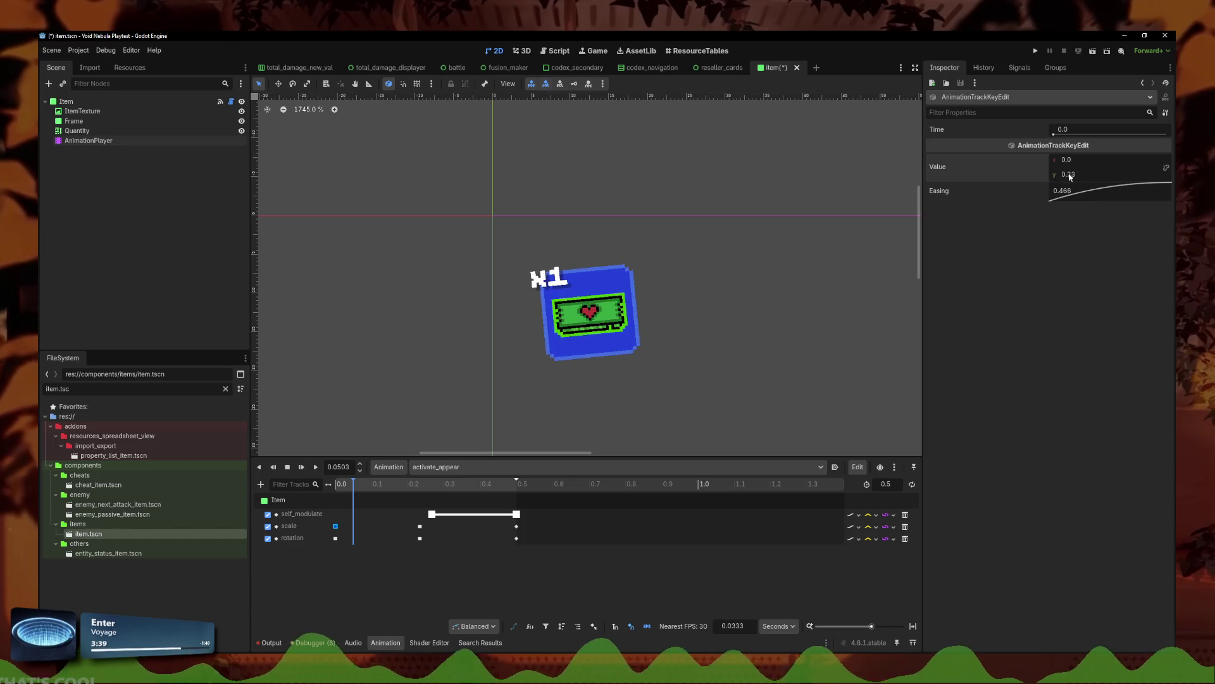
left_click_drag(453, 485, 305, 490)
left_click(316, 467)
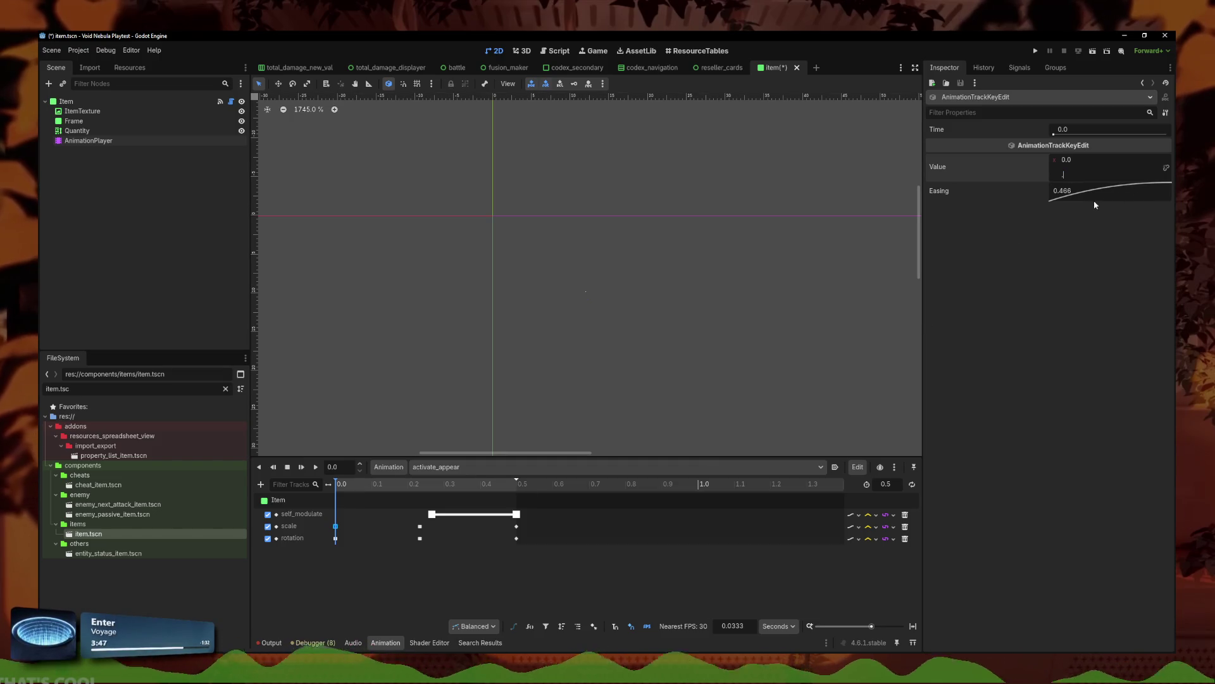
type("0.2")
left_click(316, 467)
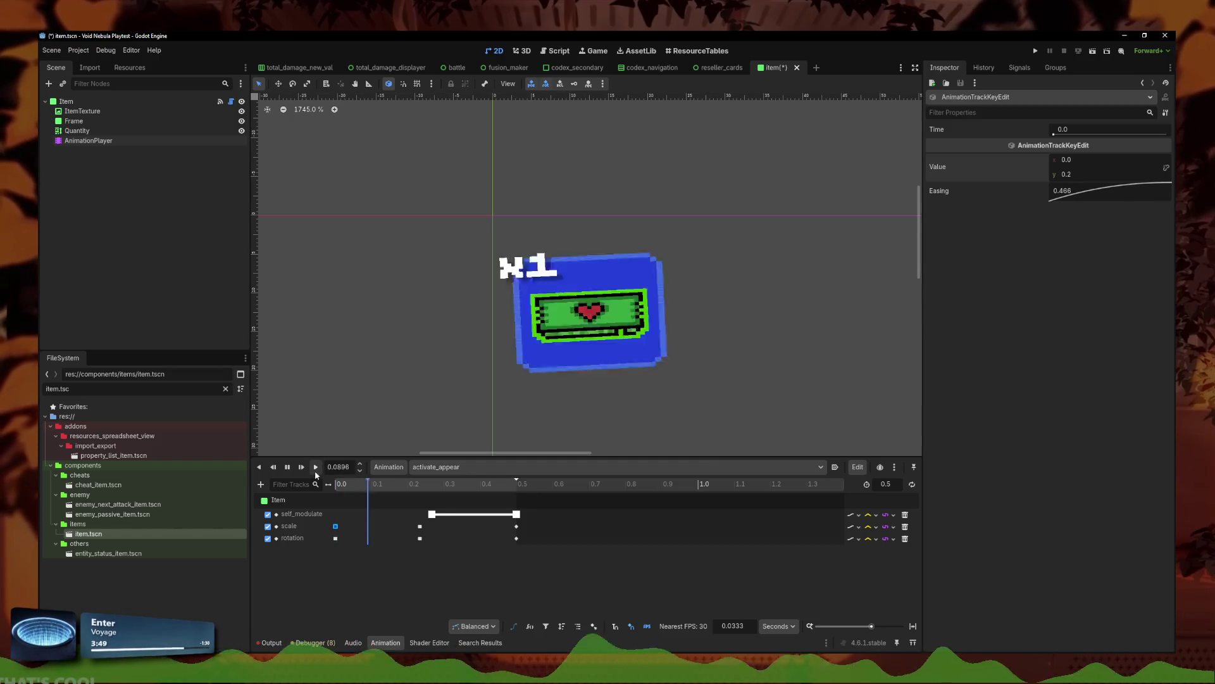
left_click(315, 466)
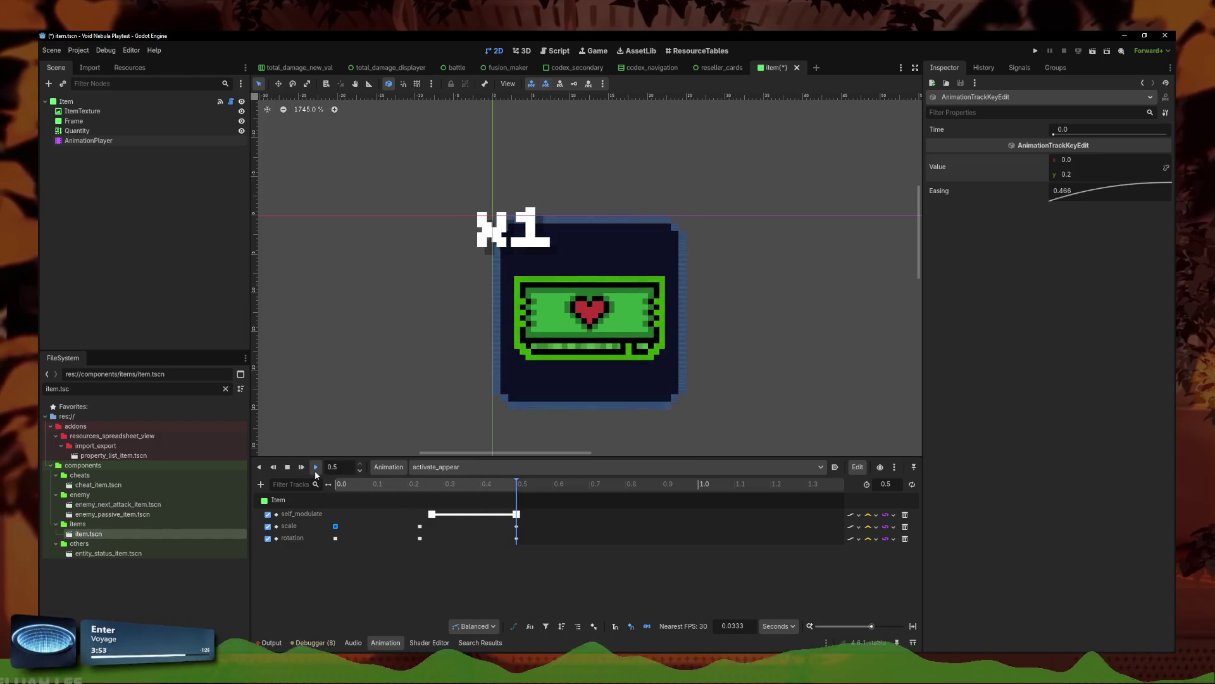
Step: Set the starting rotation key to -15, replay the animation, and save the item scene
left_click(336, 538)
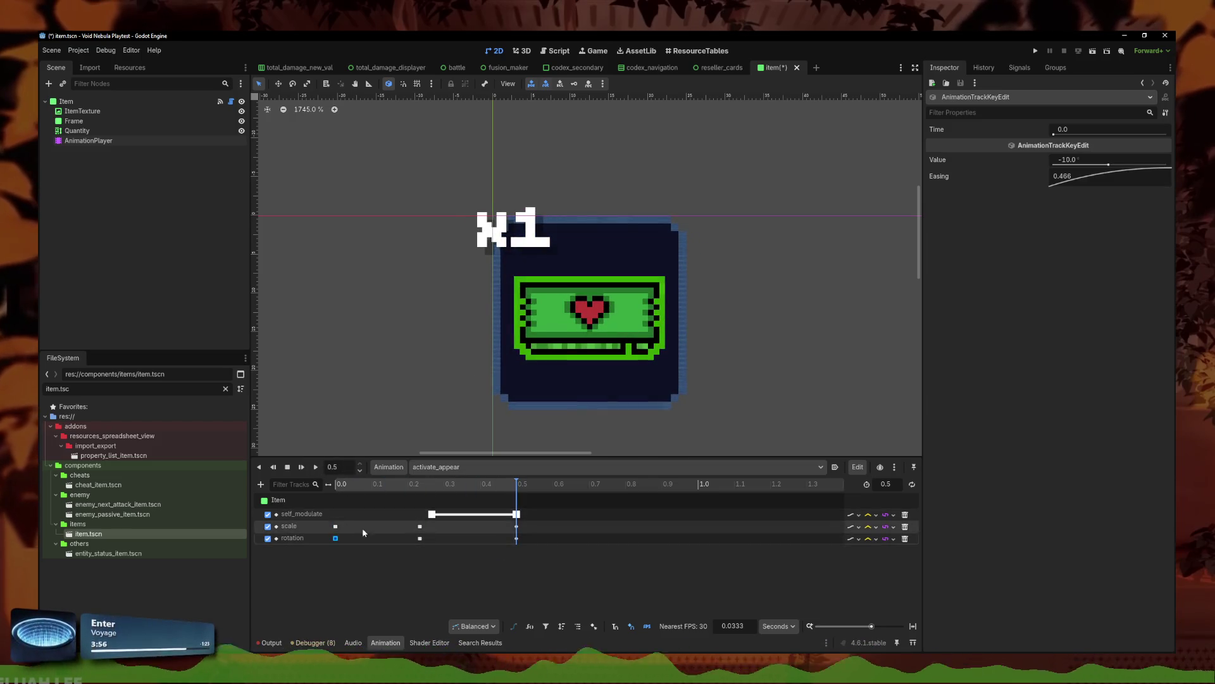
left_click(1088, 161)
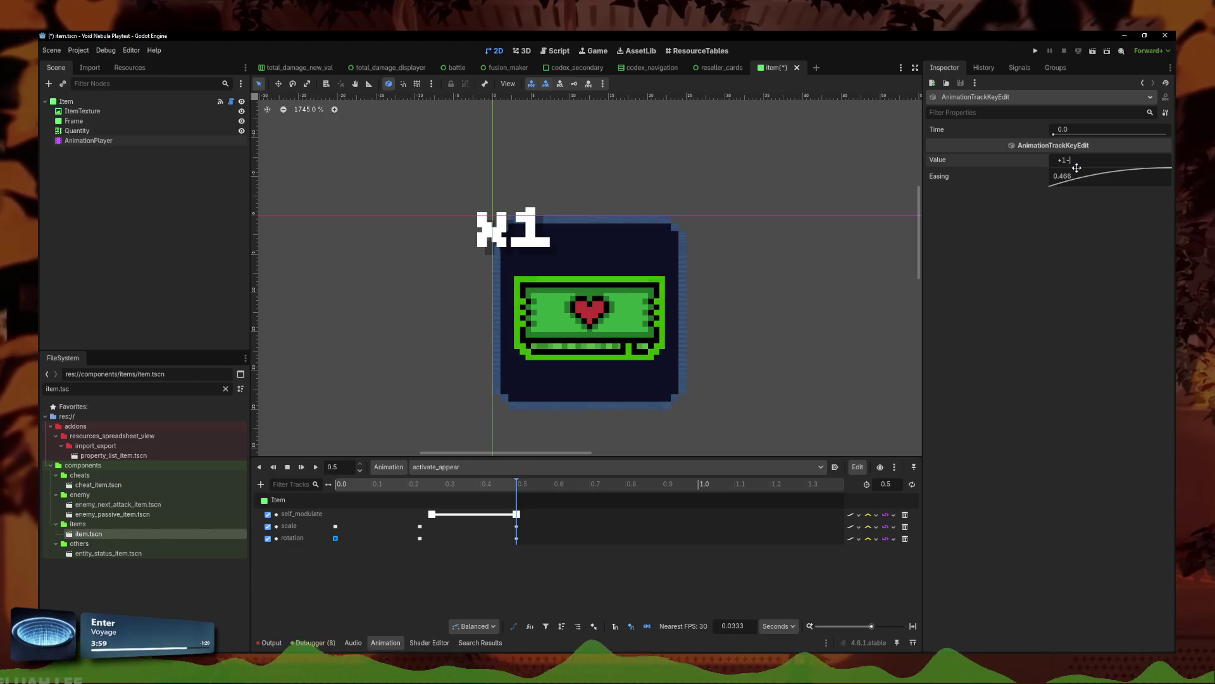
left_click(315, 466)
left_click(316, 467)
left_click(315, 467)
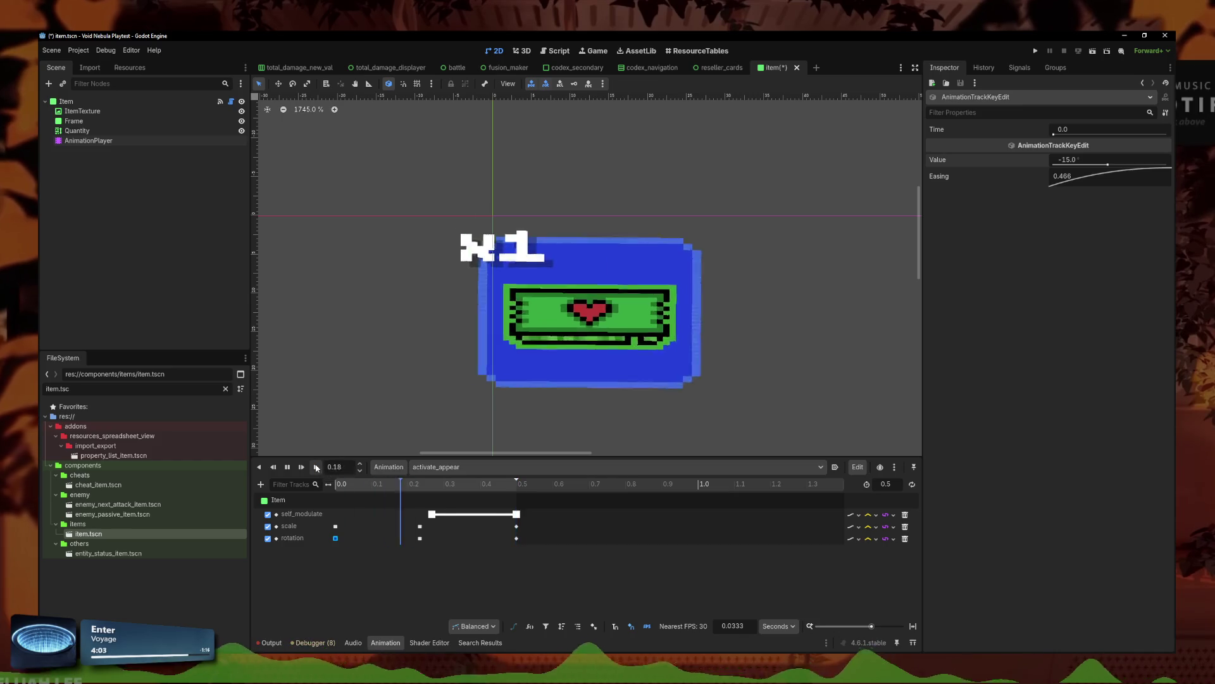
left_click(317, 467)
left_click(317, 467)
left_click(316, 467)
left_click(317, 467)
key("ctrl+s")
Step: Open item.gd from the Item node and find the appear animation call in _ready
left_click(231, 102)
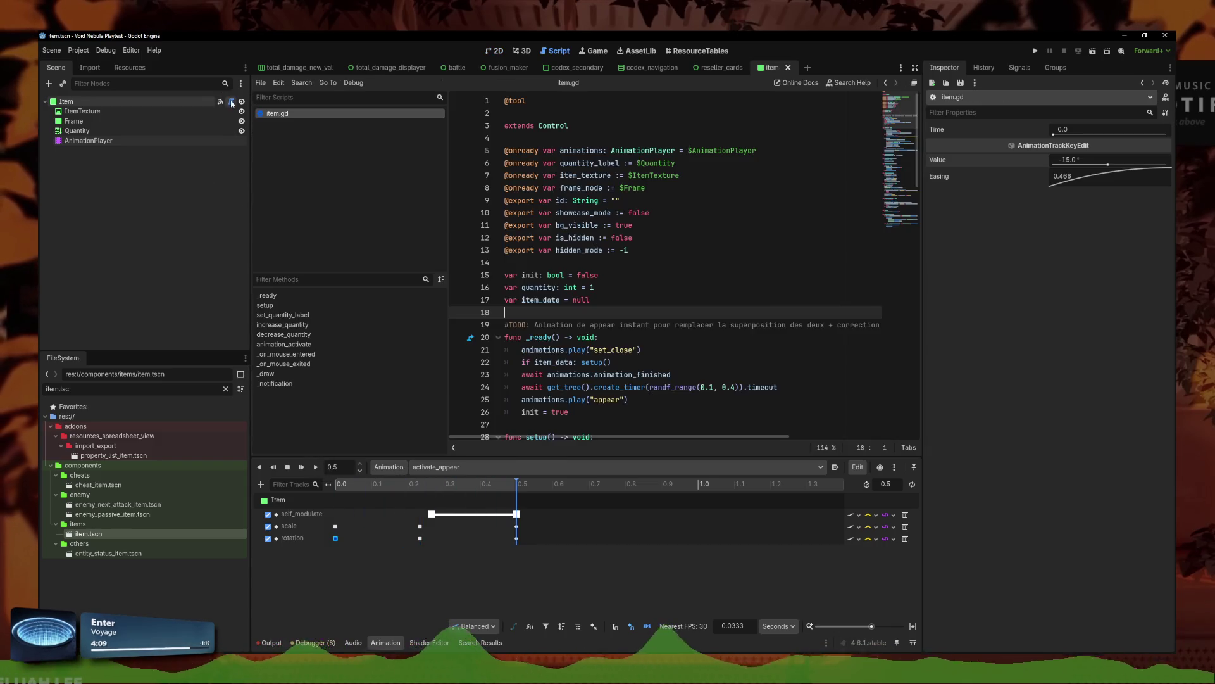
left_click(607, 350)
scroll(633, 317, "down", 3)
left_click(656, 294)
left_click(635, 287)
key("Left")
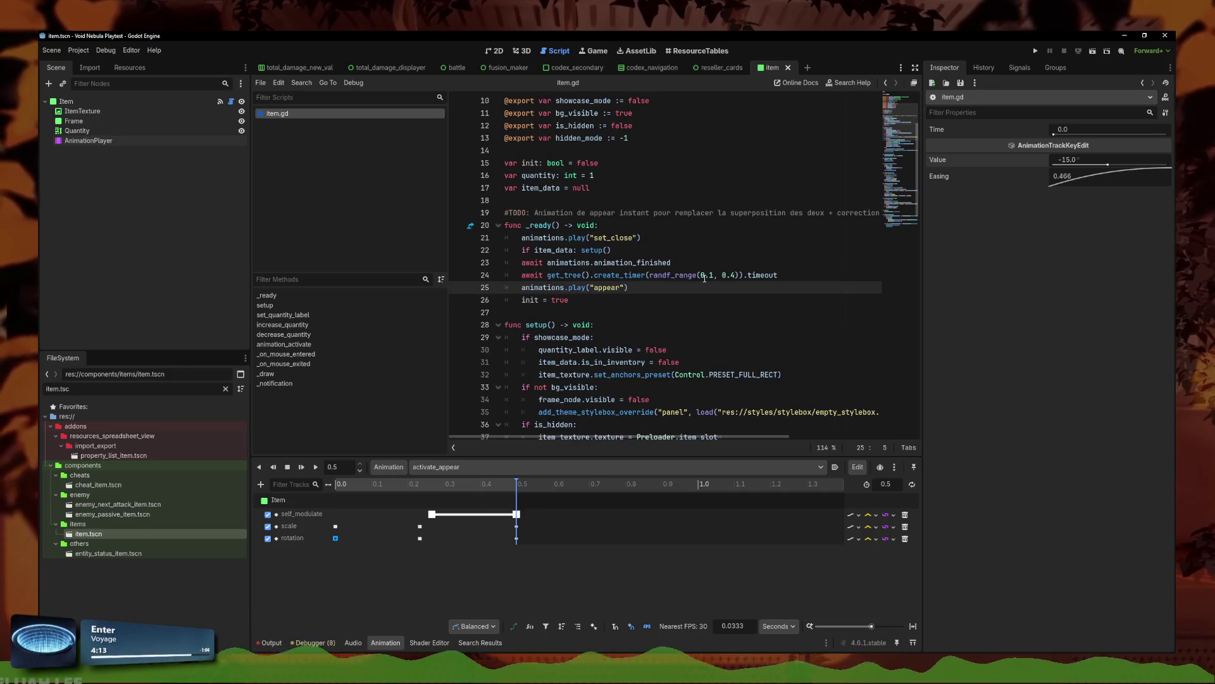
Step: Insert a new line after the timer await line, just before animations.play("appear")
left_click(695, 297)
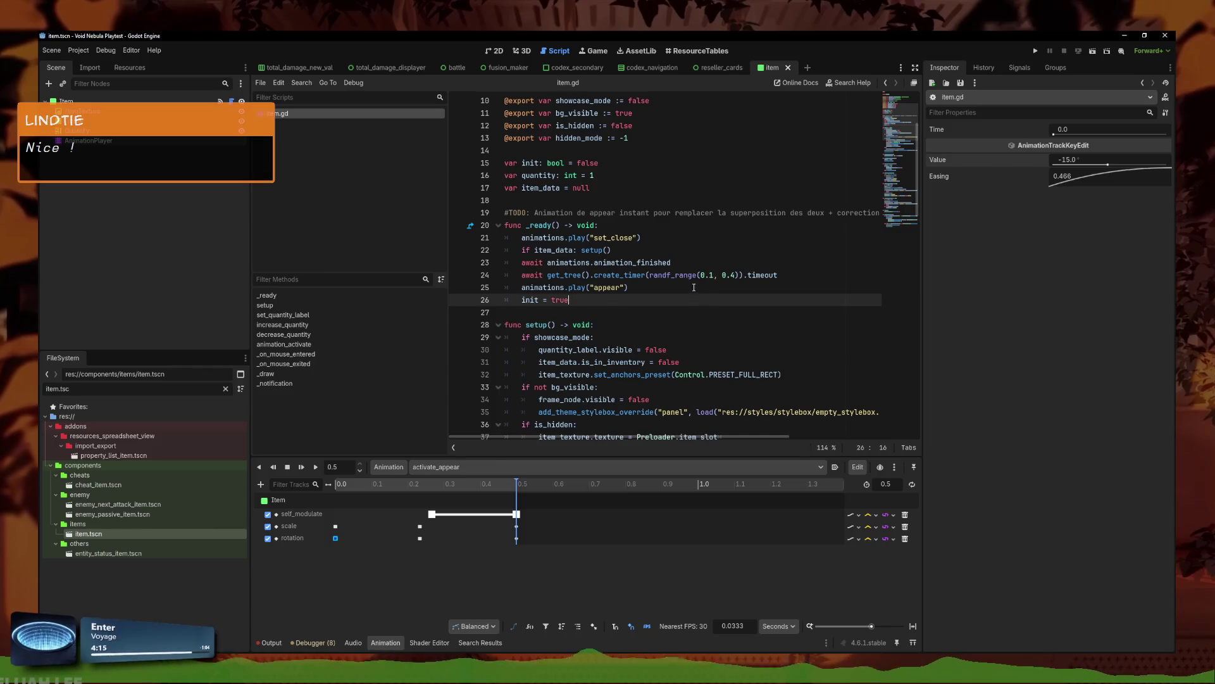
left_click(651, 287)
scroll(519, 289, "up", 1)
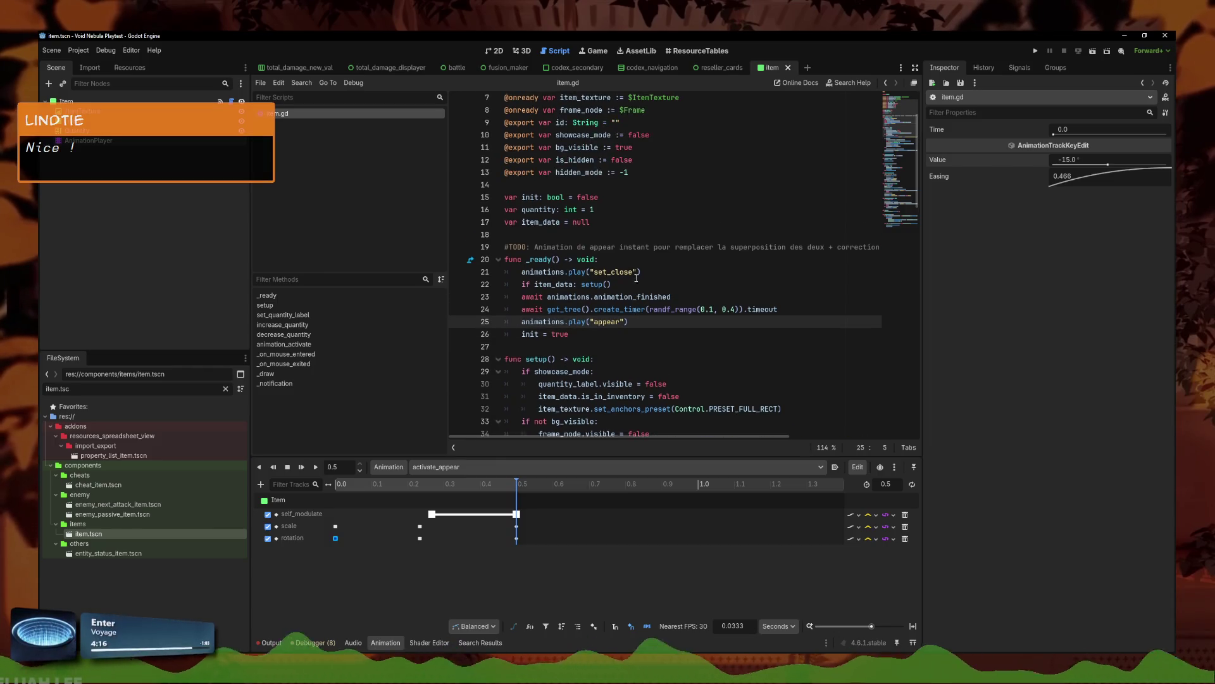
double_click(611, 140)
left_click(697, 300)
left_click(823, 308)
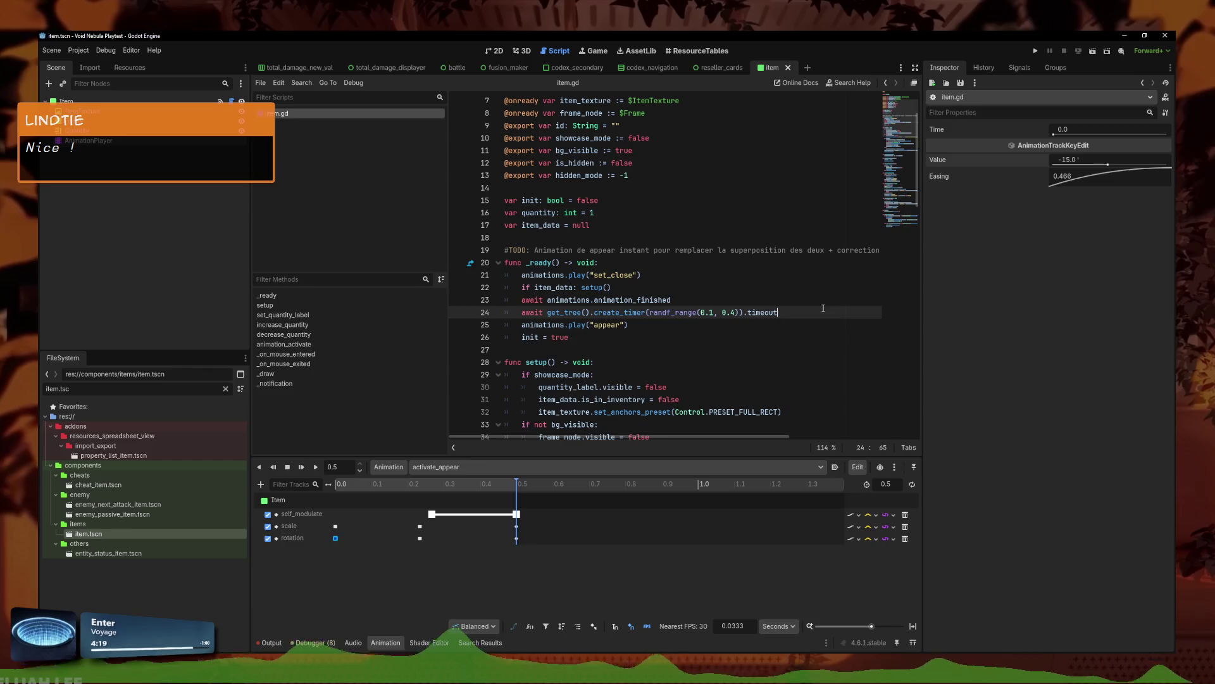
key("Return")
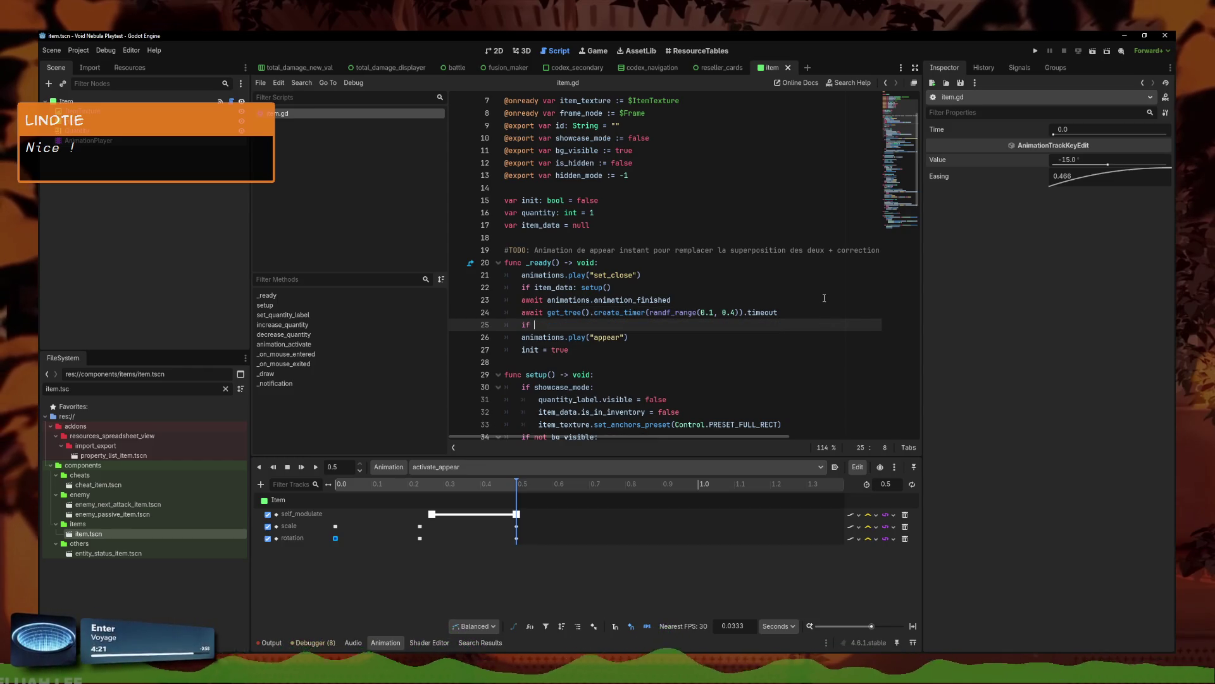
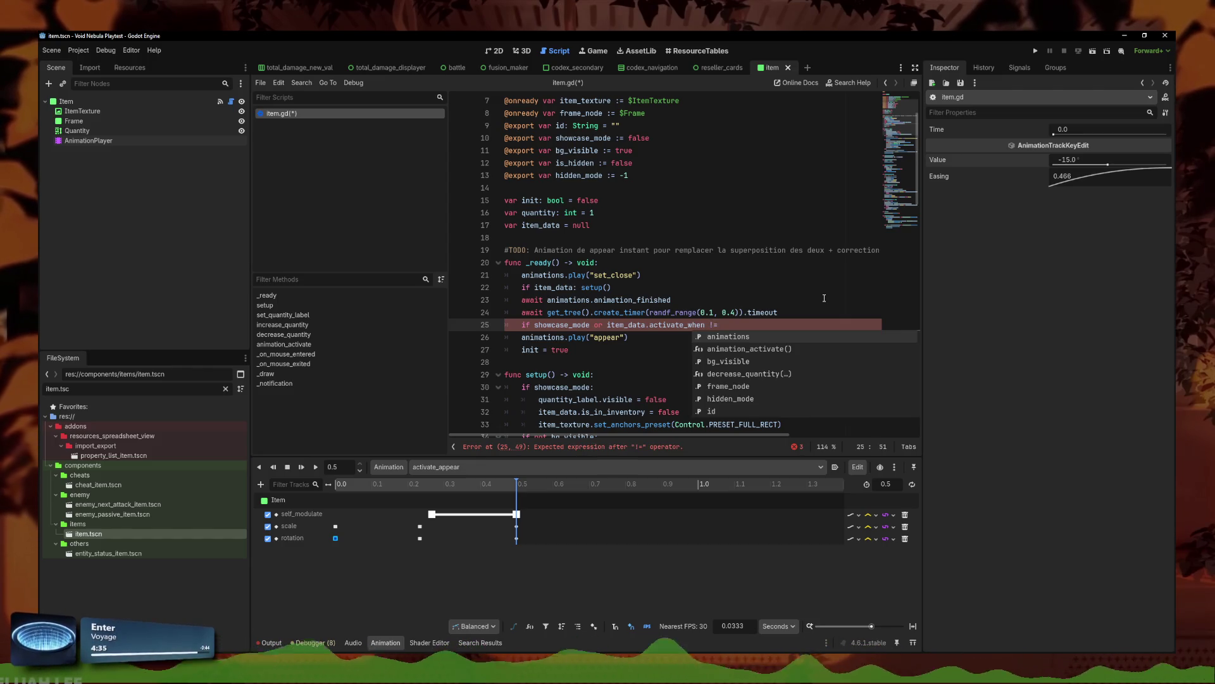
Step: Add 'if ItemData.ItemWhen.INSTANT: return' at the start of animation_activate on line 67
key("ctrl+z")
key("ctrl+z")
key("ctrl+z")
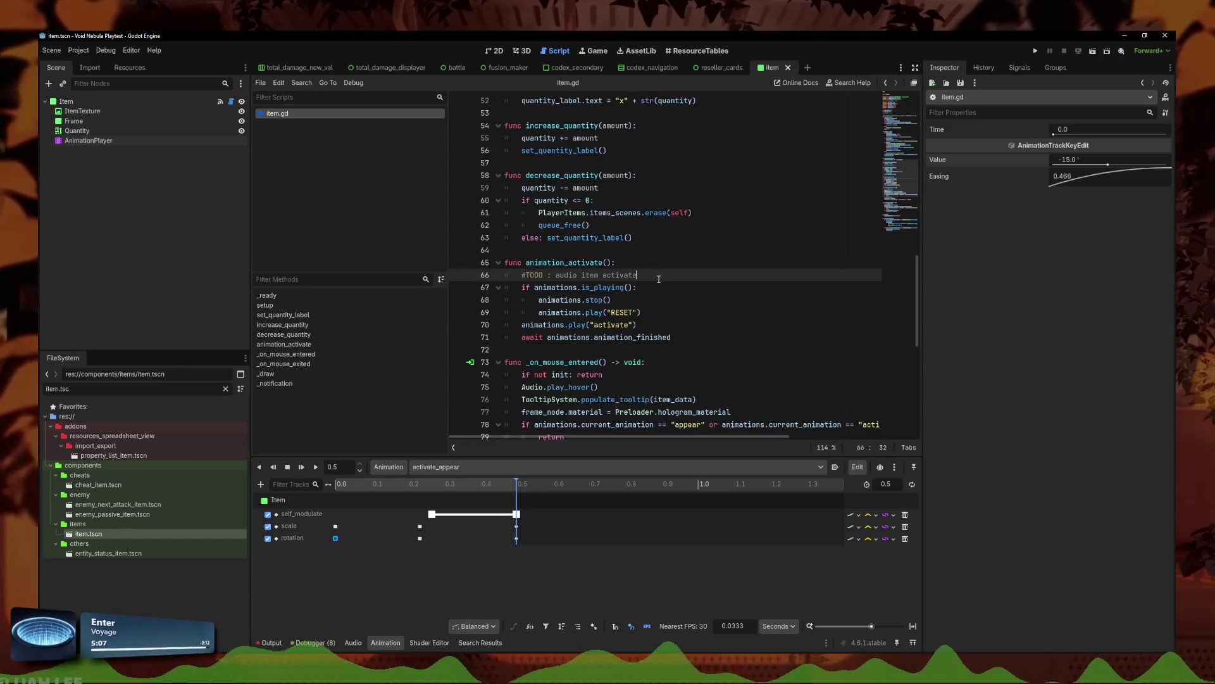
key("ctrl+z")
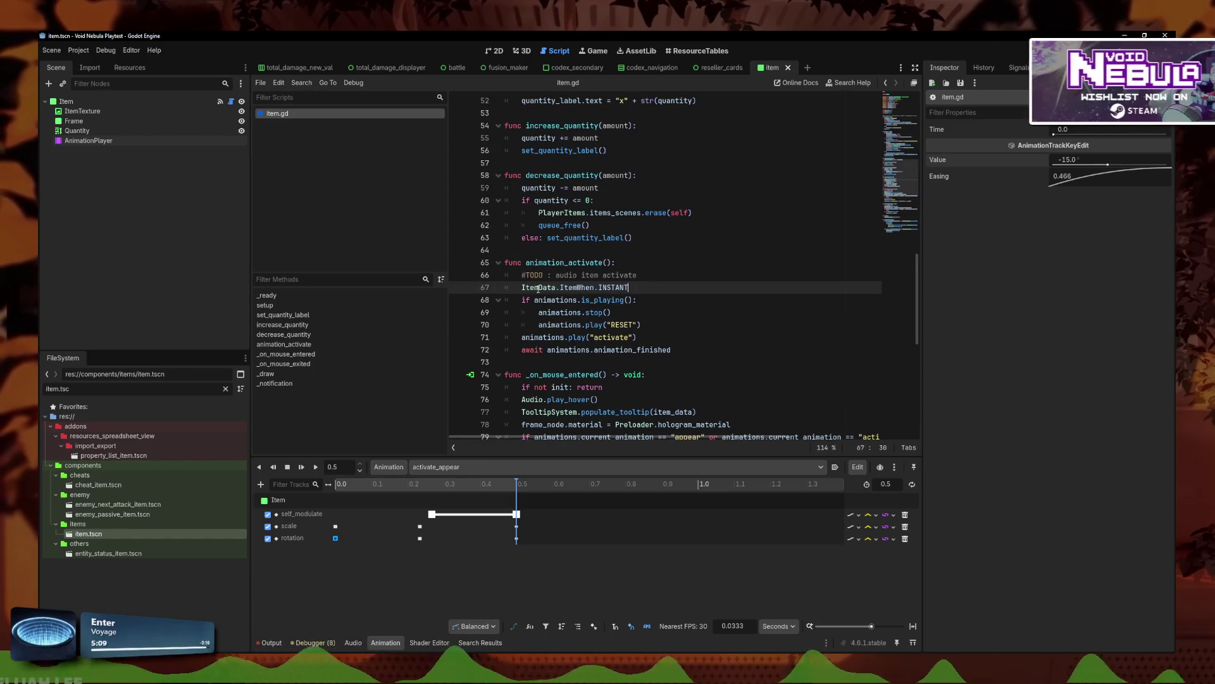
left_click(530, 287)
type("if")
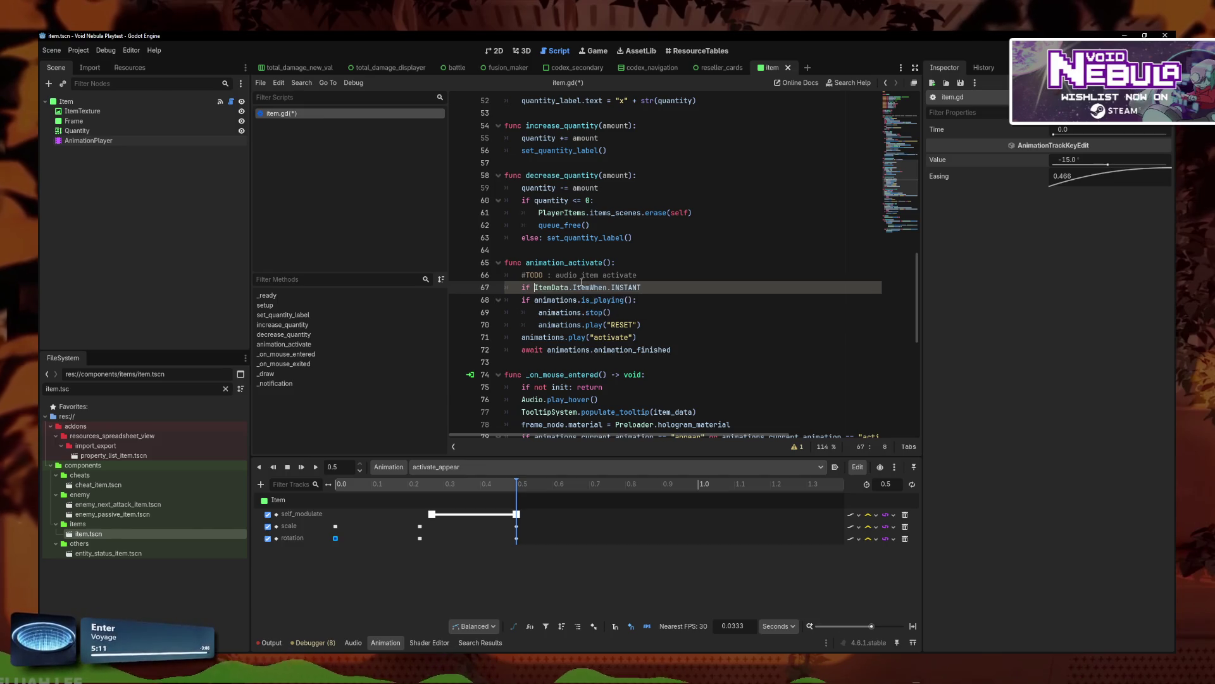
left_click(712, 285)
type(": return")
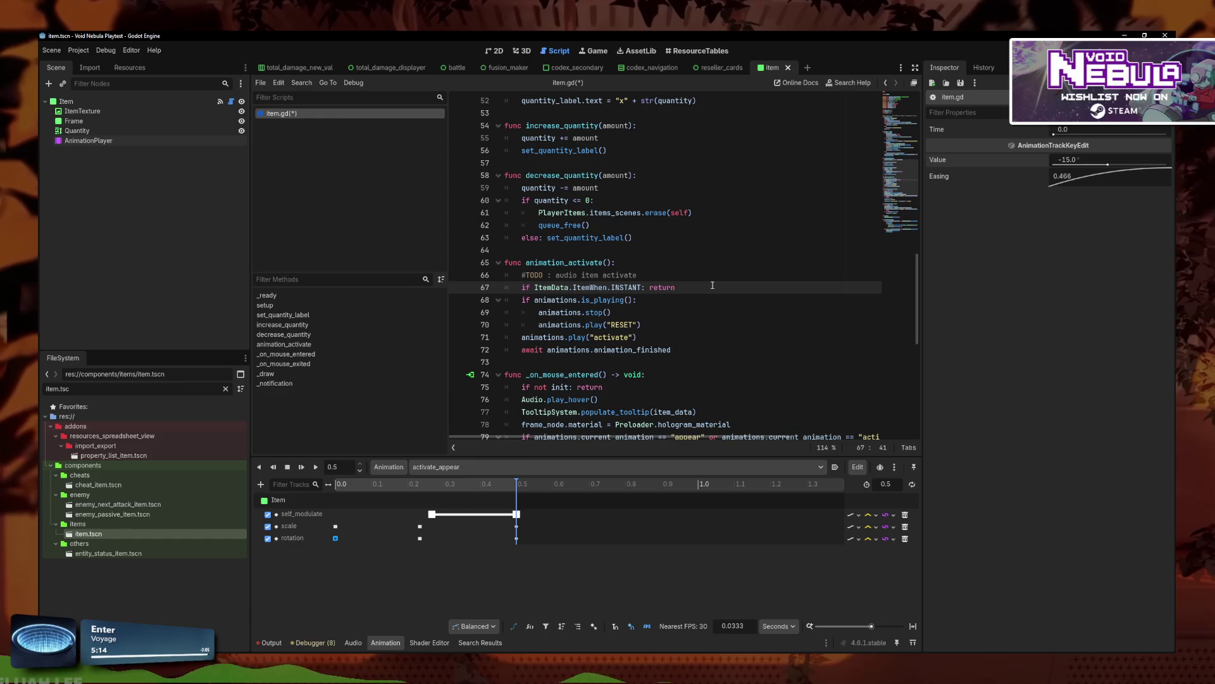
Step: Save item.gd and launch the playtest with F5
key("ctrl+s")
left_click(723, 274)
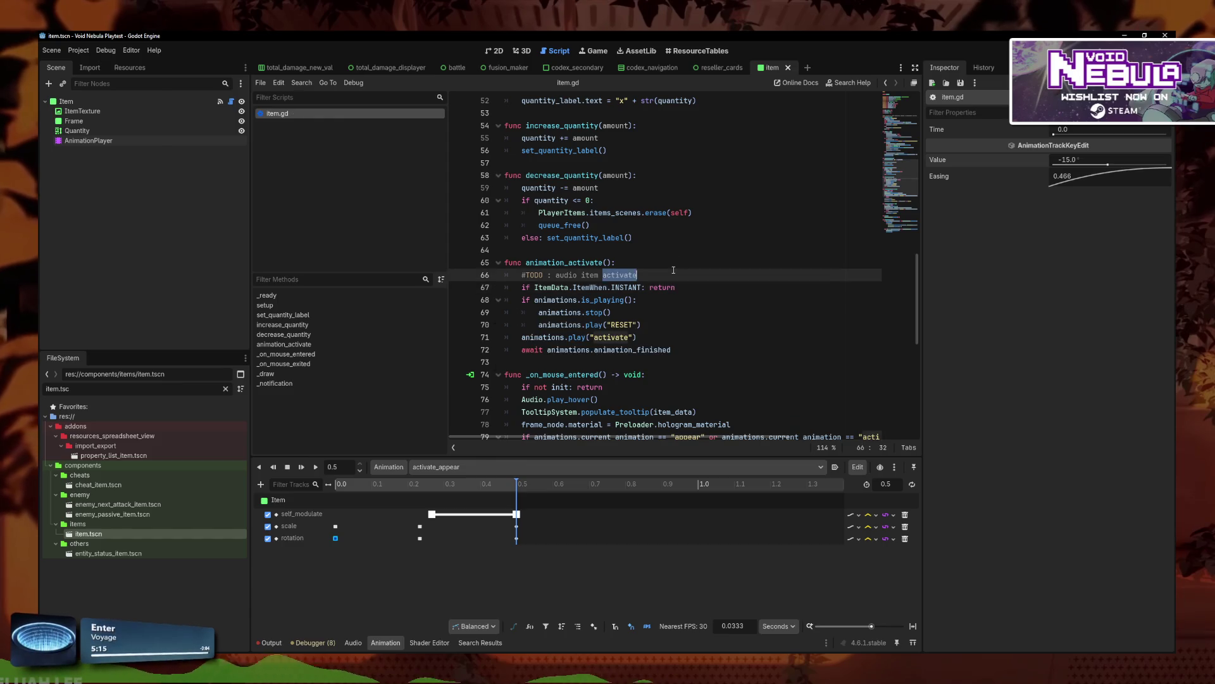
scroll(725, 272, "down", 2)
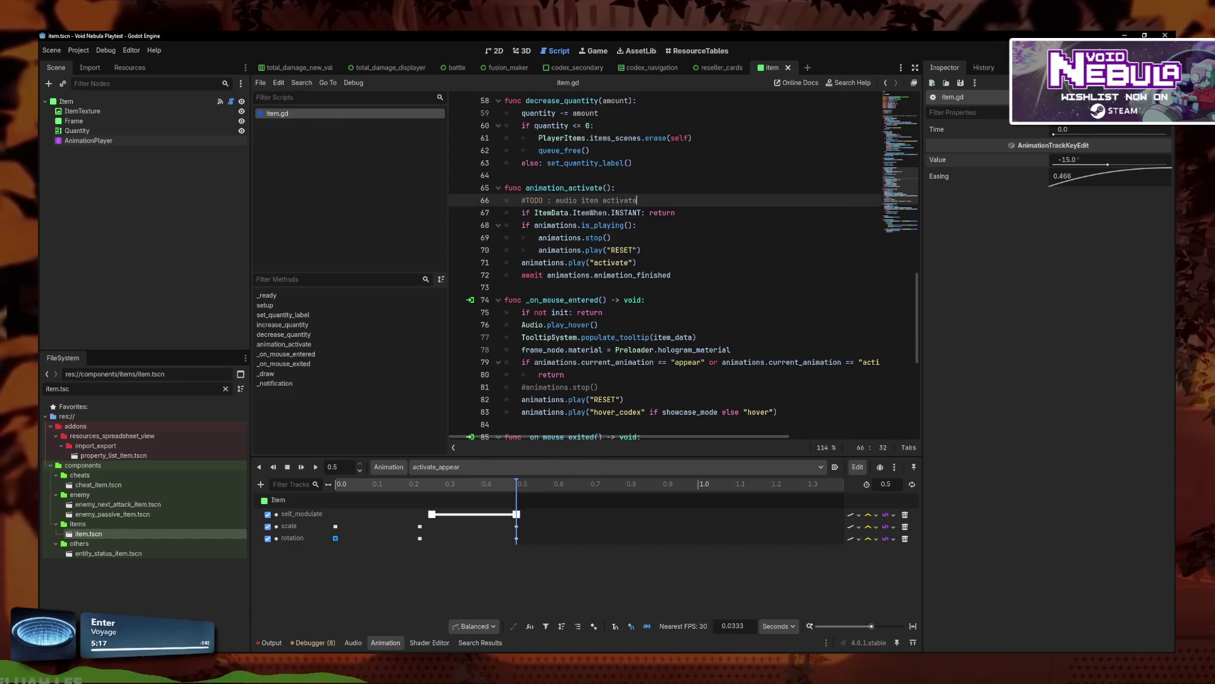
key("F5")
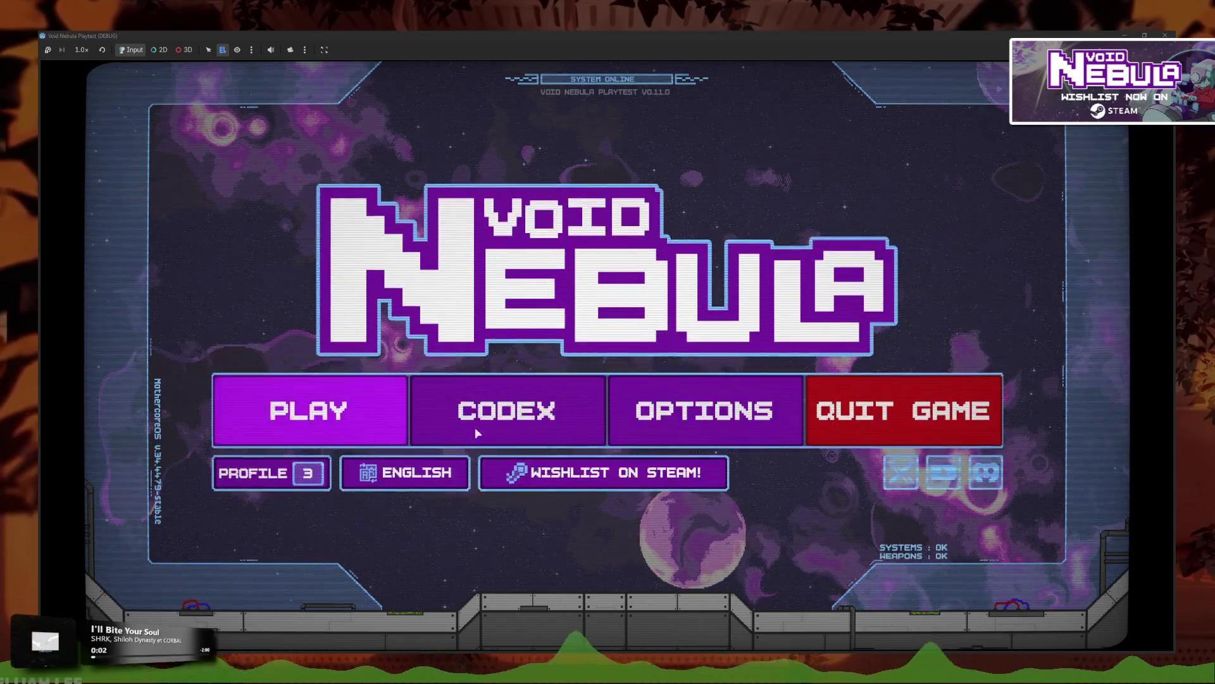
Step: Resume the saved run, win the fight with Again! and Slash cards, and cash out
left_click(380, 413)
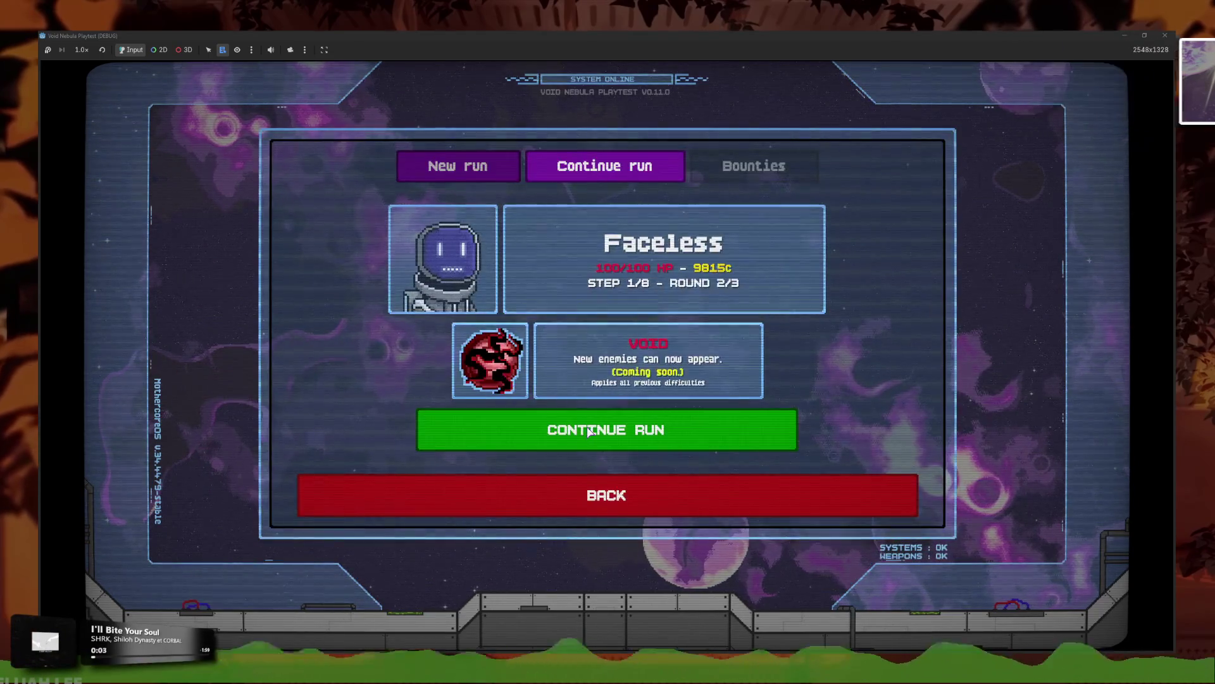
left_click(589, 431)
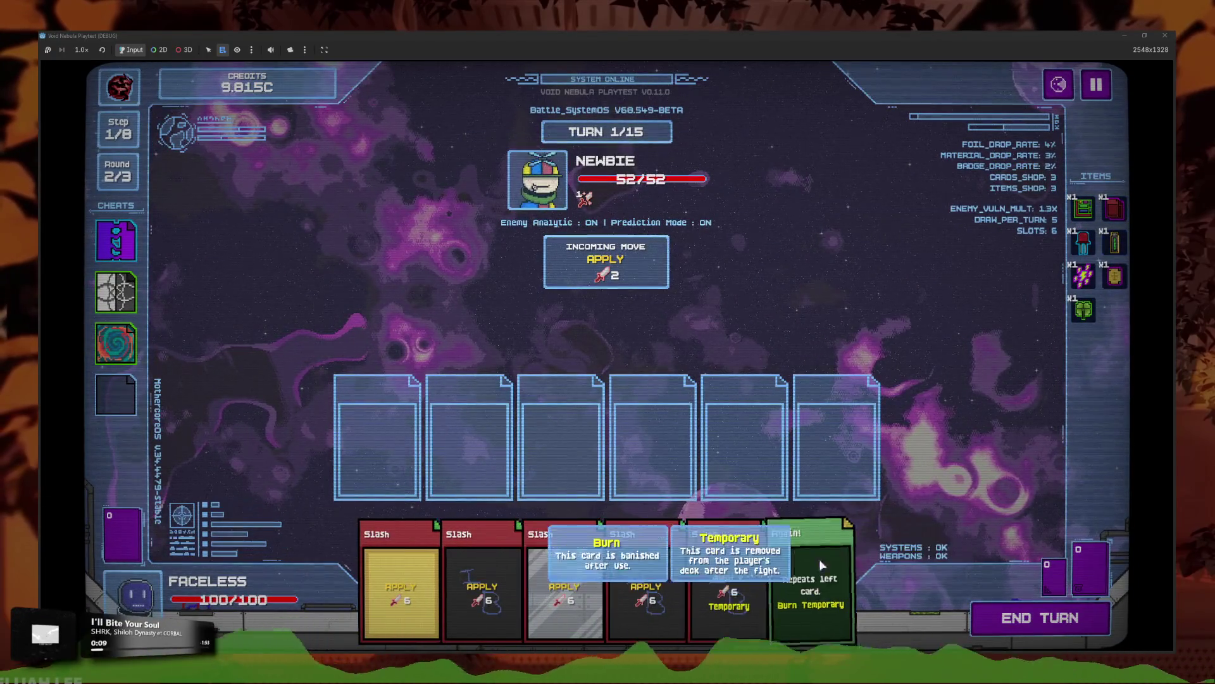
mouse_move(799, 574)
left_mouse_down()
mouse_move(377, 437)
mouse_move(560, 437)
left_mouse_up()
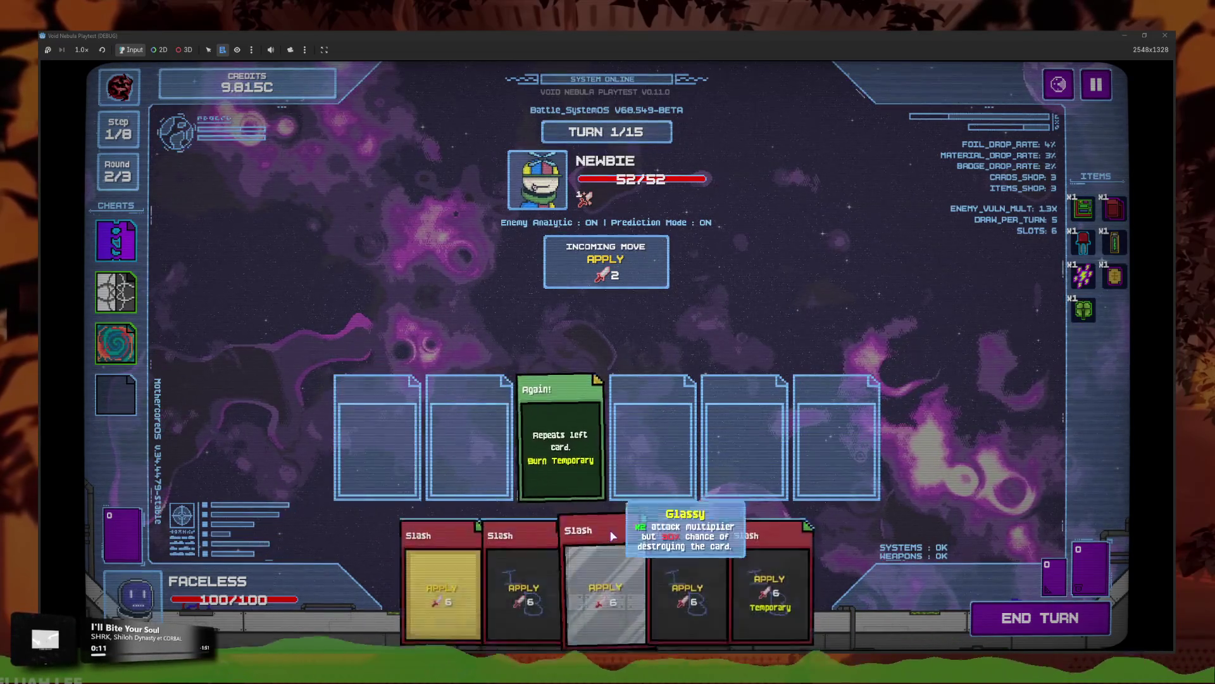
mouse_move(443, 576)
left_mouse_down()
mouse_move(401, 507)
mouse_move(461, 470)
mouse_move(465, 453)
left_mouse_up()
left_click(715, 568)
left_click(640, 568)
left_click(639, 567)
left_click(620, 573)
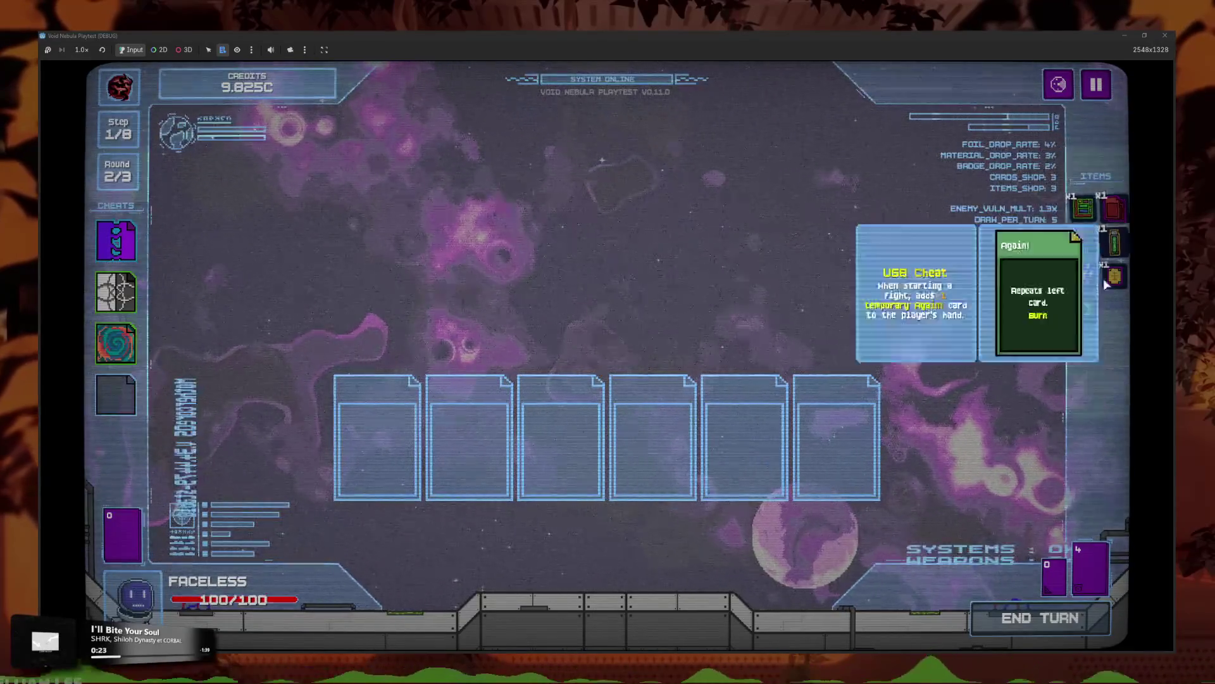
left_click(714, 492)
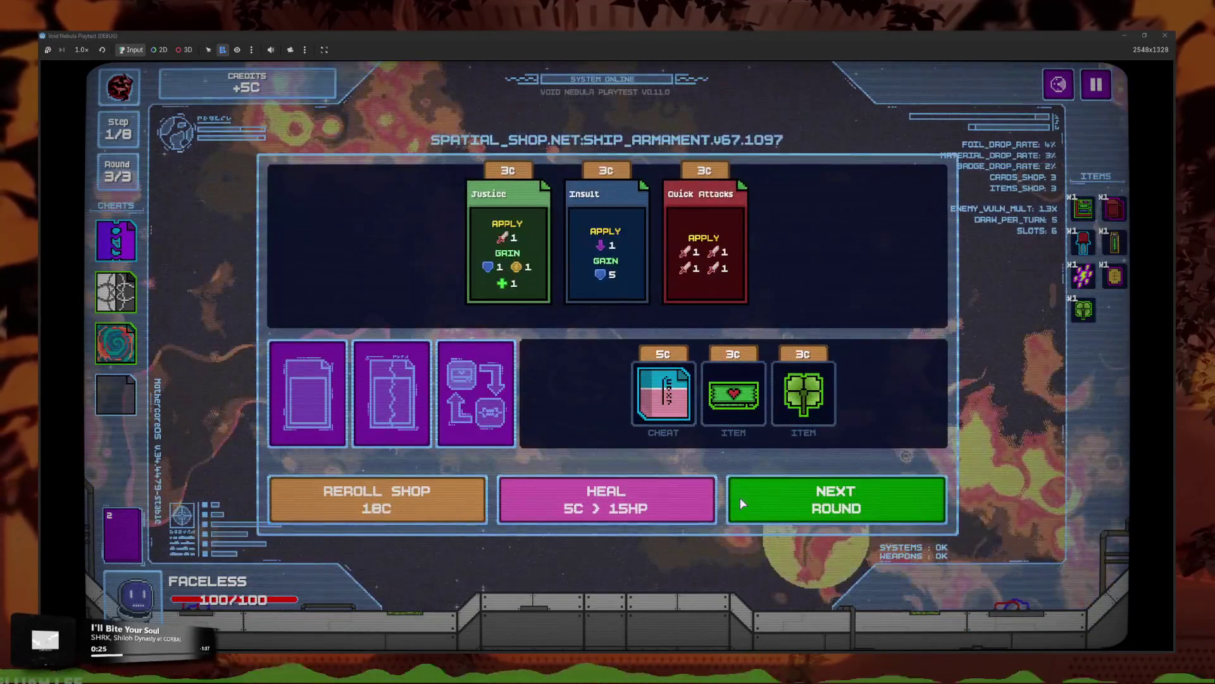
Step: Reroll the shop several times and buy two clover items
left_click(423, 487)
left_click(423, 488)
left_click(423, 487)
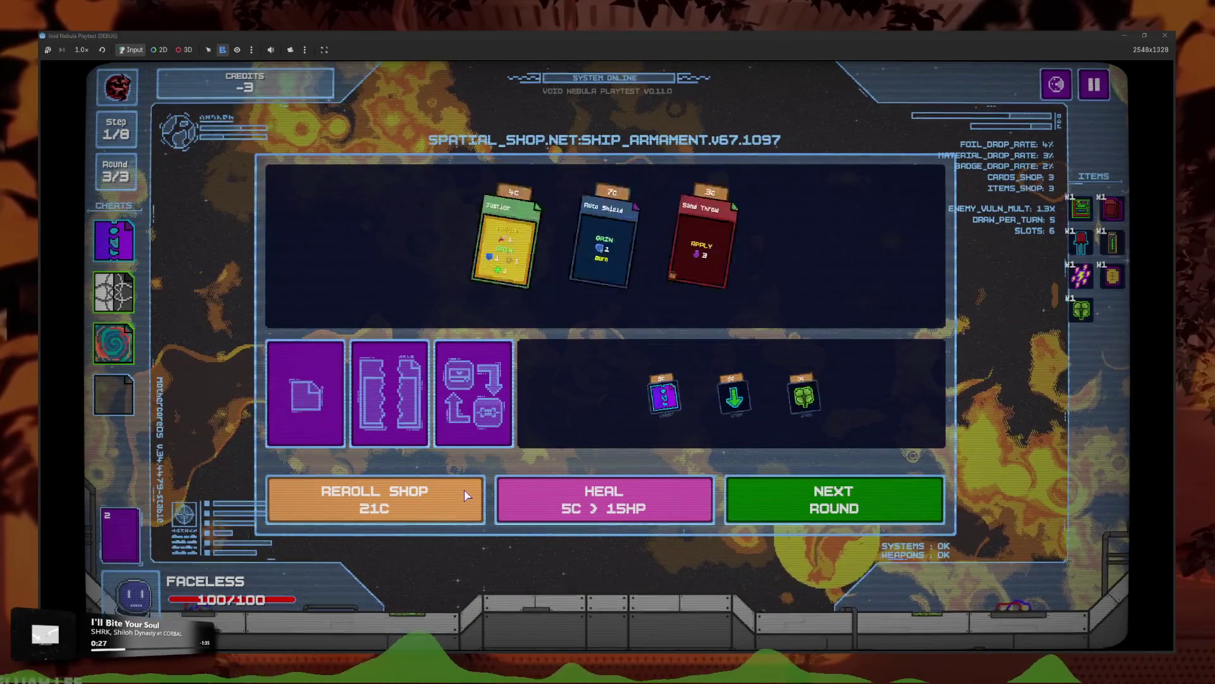
left_click(805, 406)
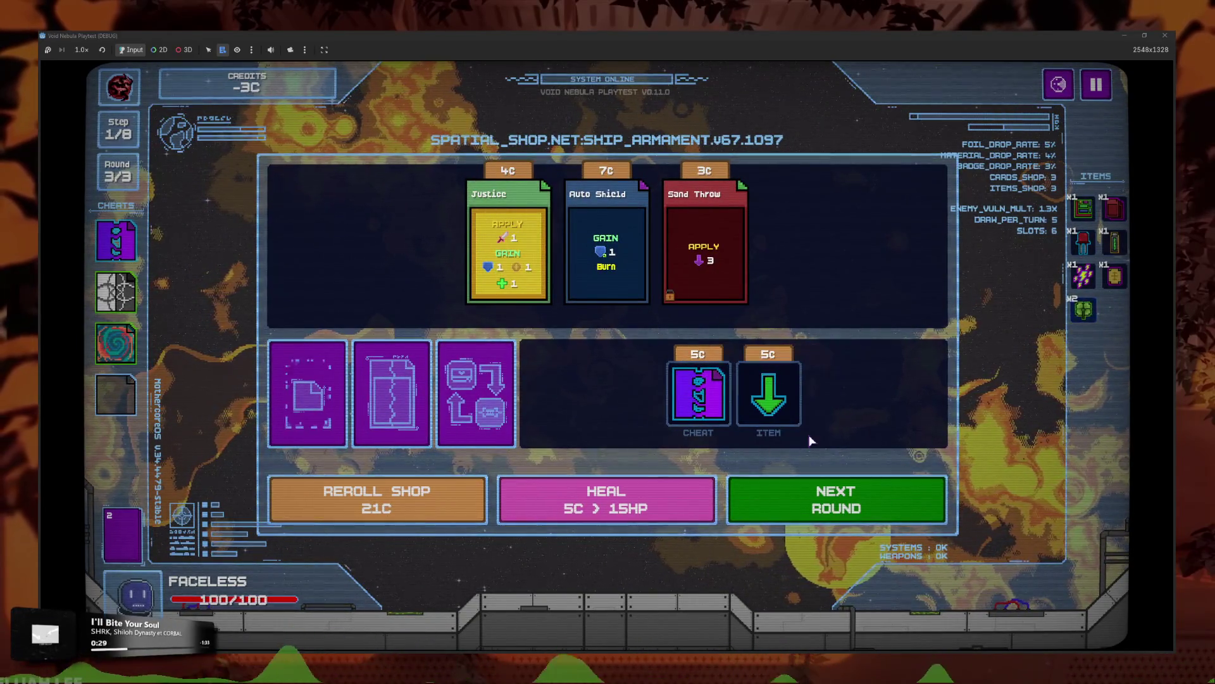
left_click(457, 496)
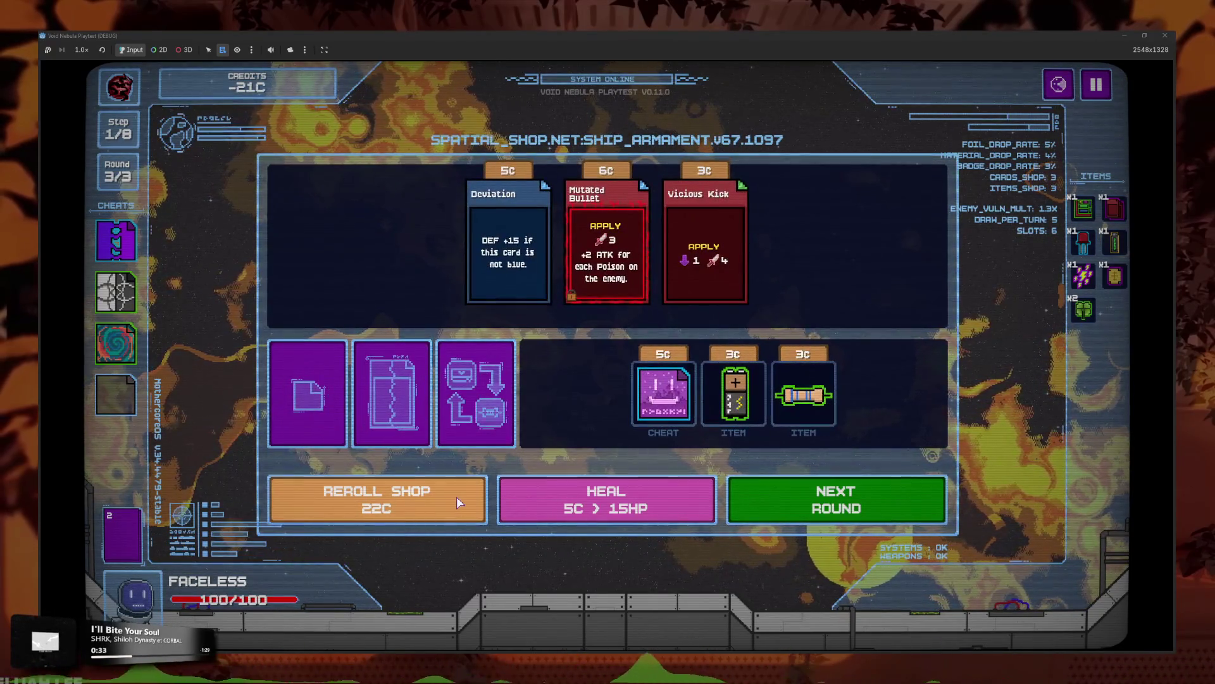
left_click(457, 496)
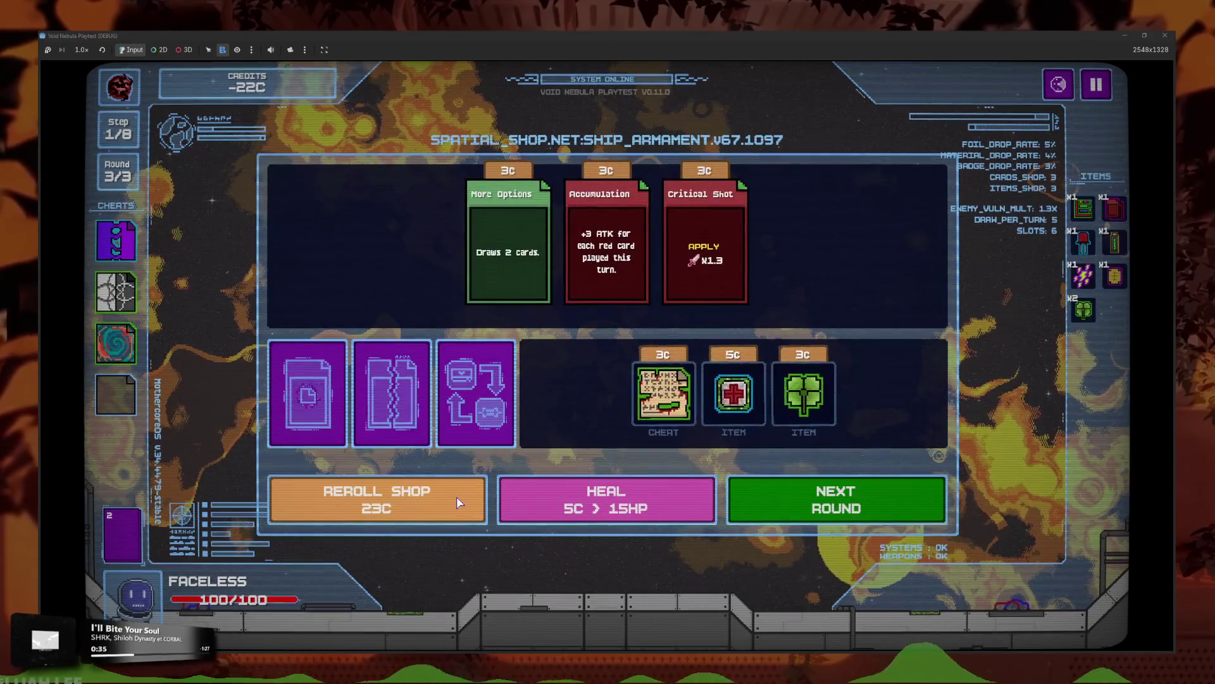
left_click(804, 393)
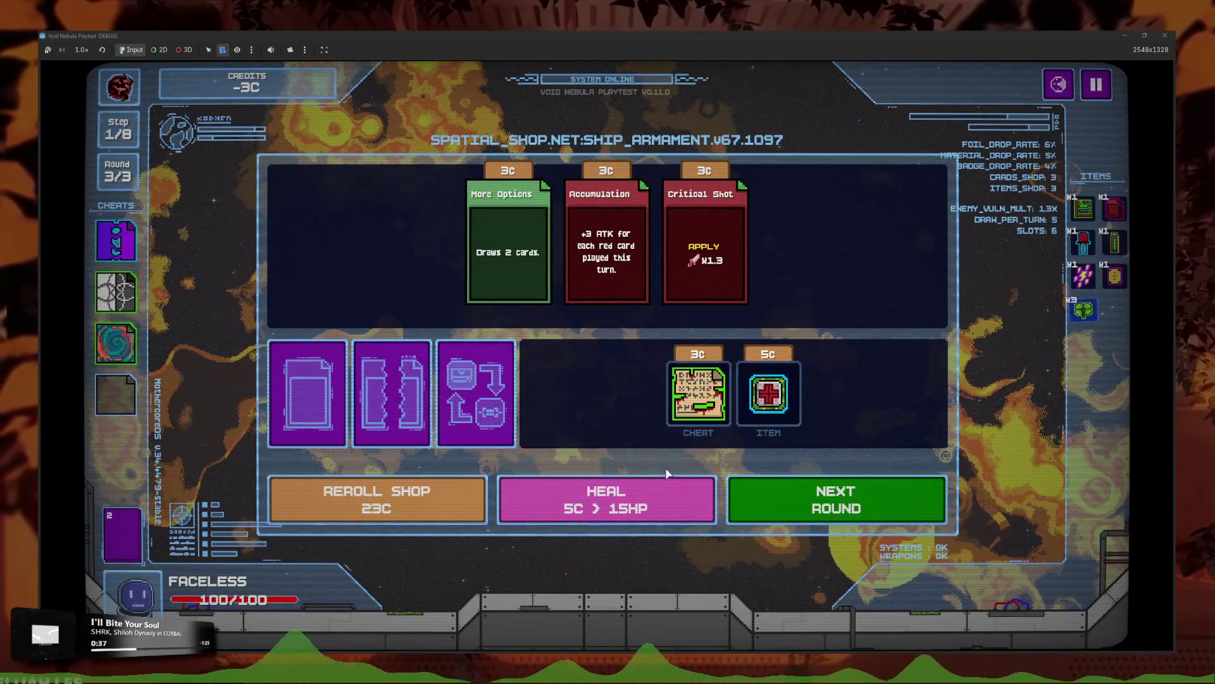
Step: Buy the round disc item, refill credits, and close the playtest
left_click(443, 511)
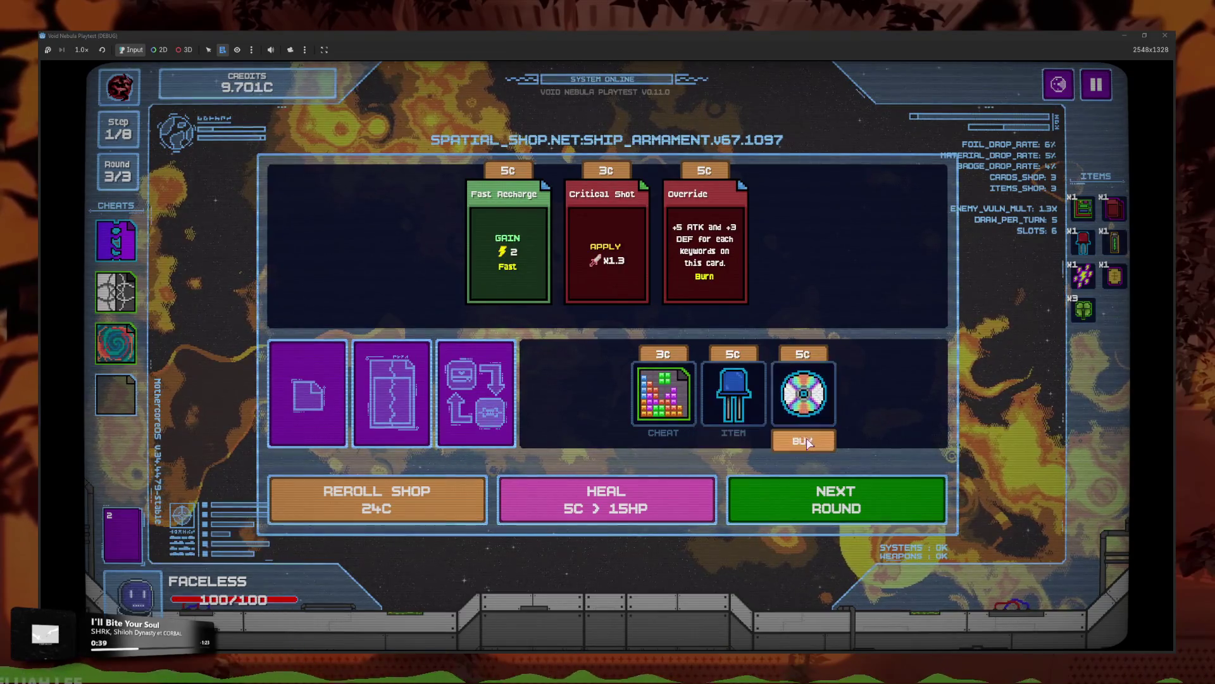
left_click(803, 394)
key("m")
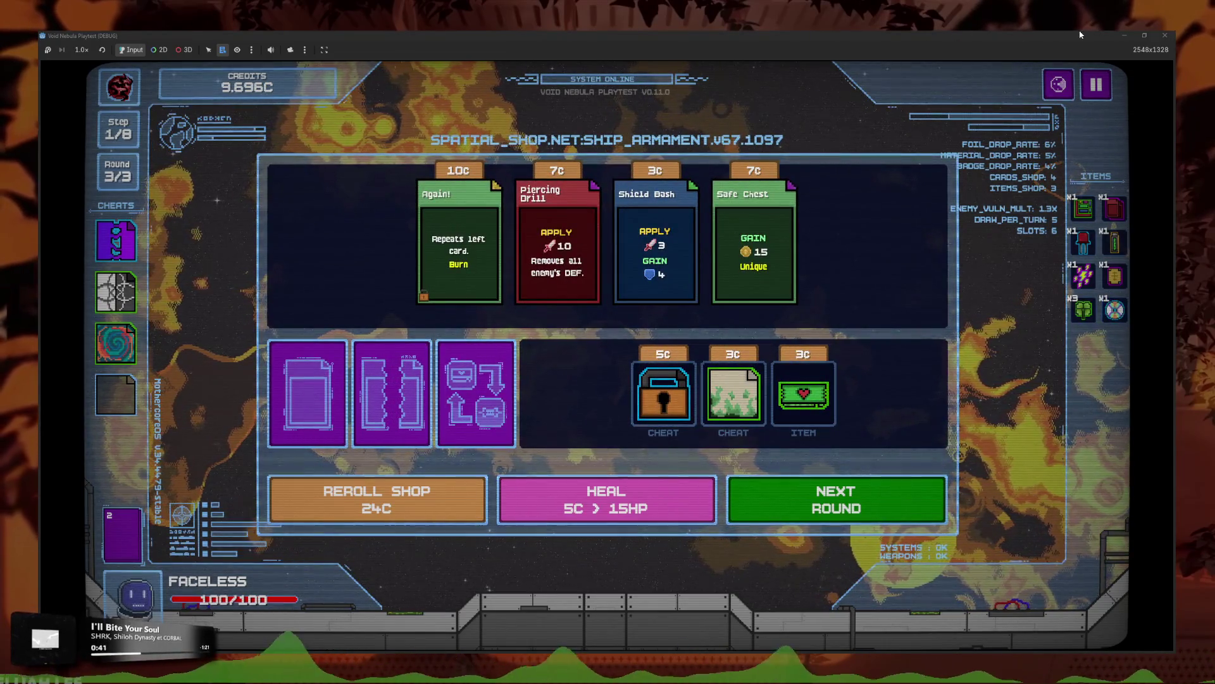
key("alt+F4")
Step: Search for 'clover' and open the cloverbit item data
left_click(752, 322)
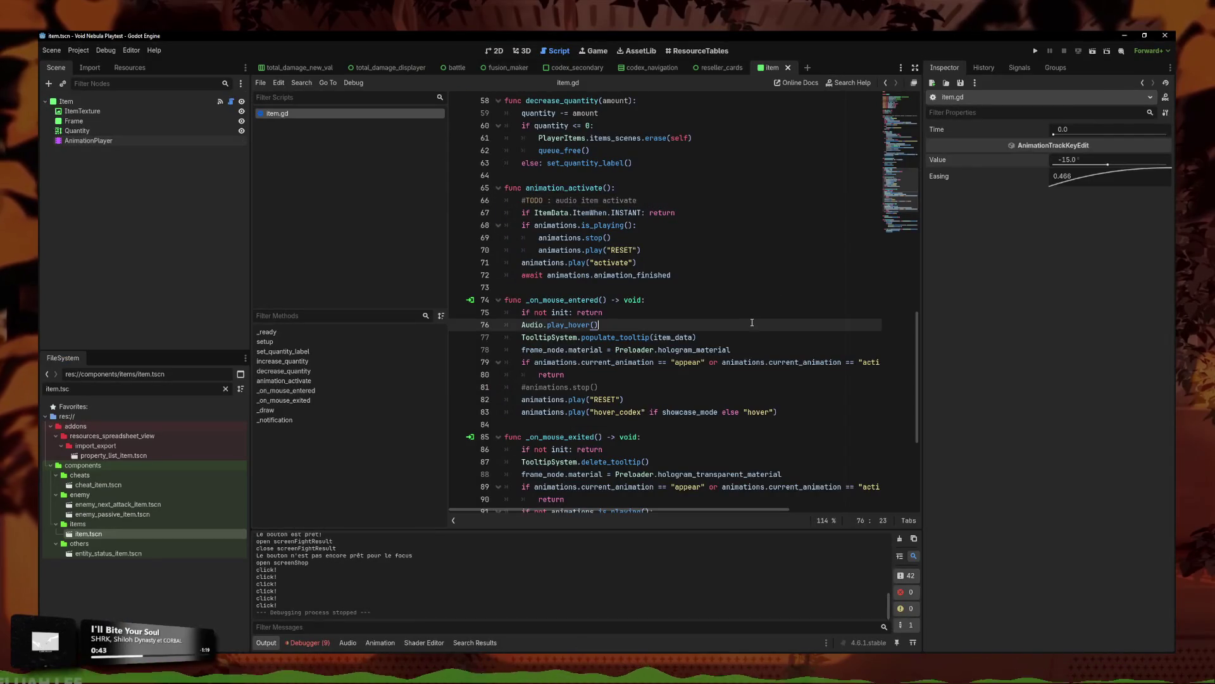
left_click(682, 212)
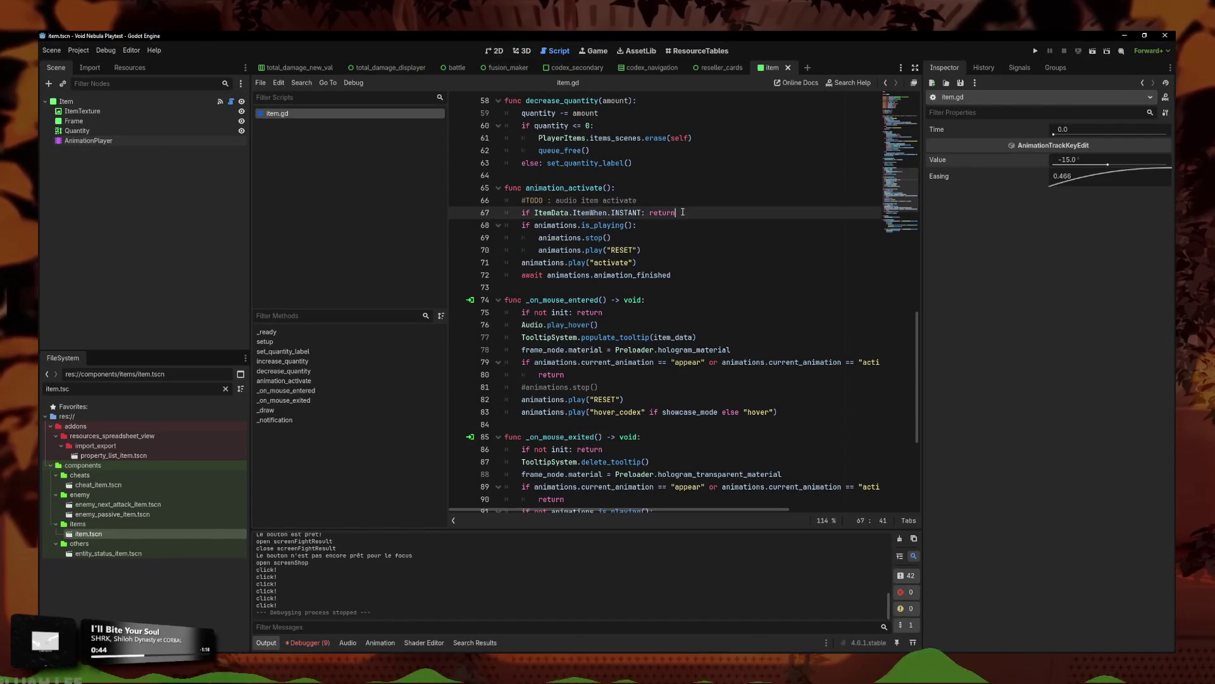
left_click(627, 226)
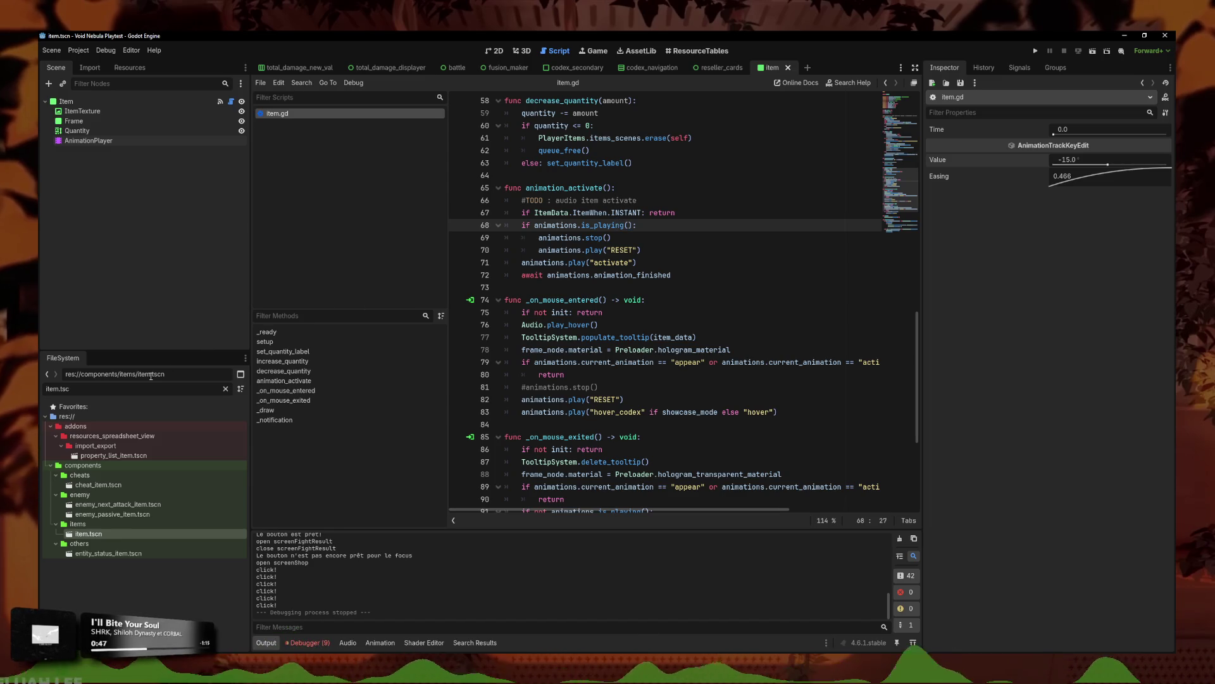
type("clvoer")
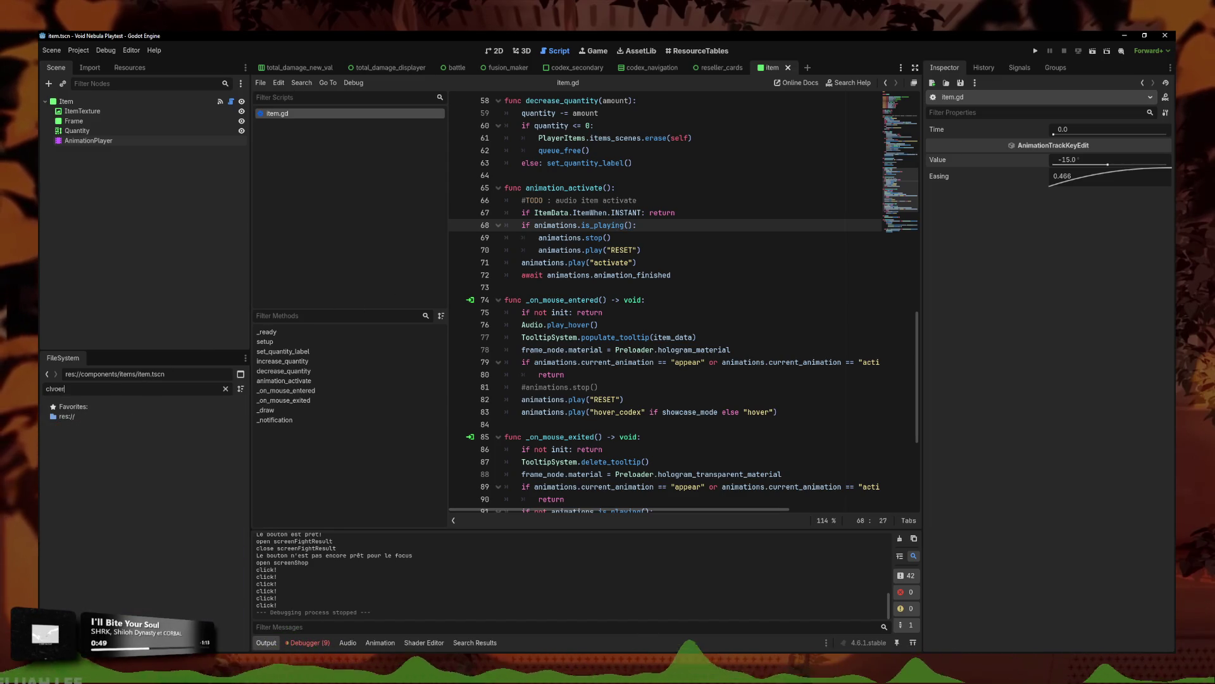
type("over")
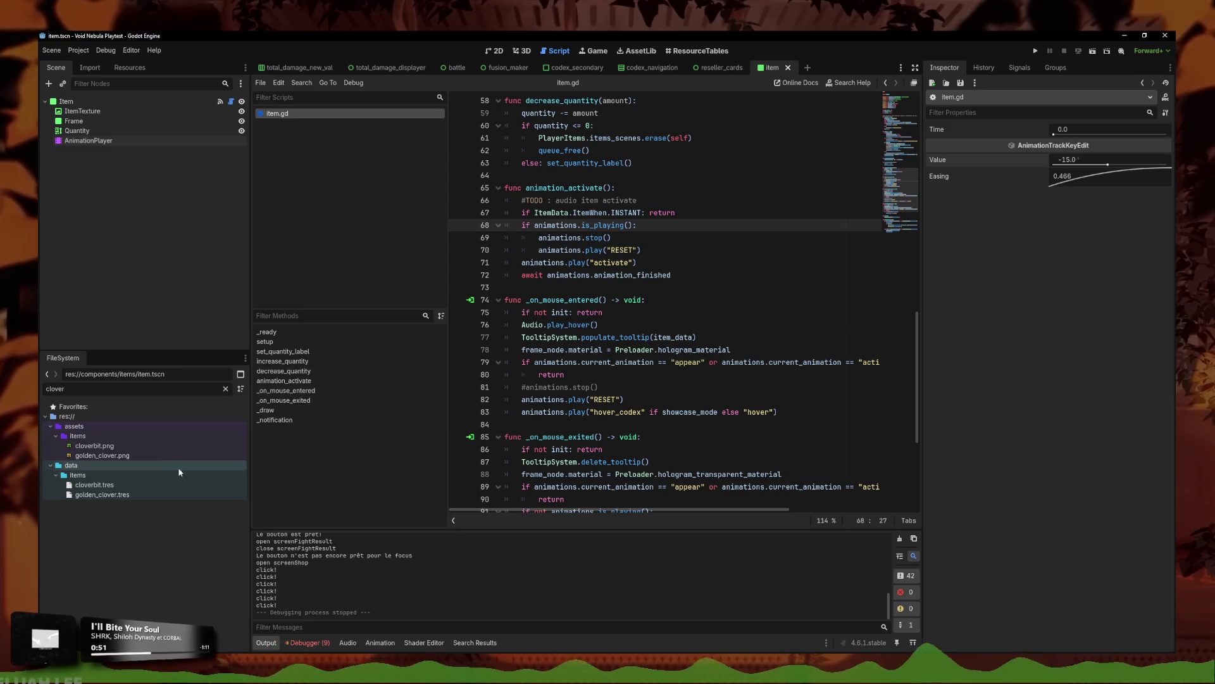
left_click(170, 483)
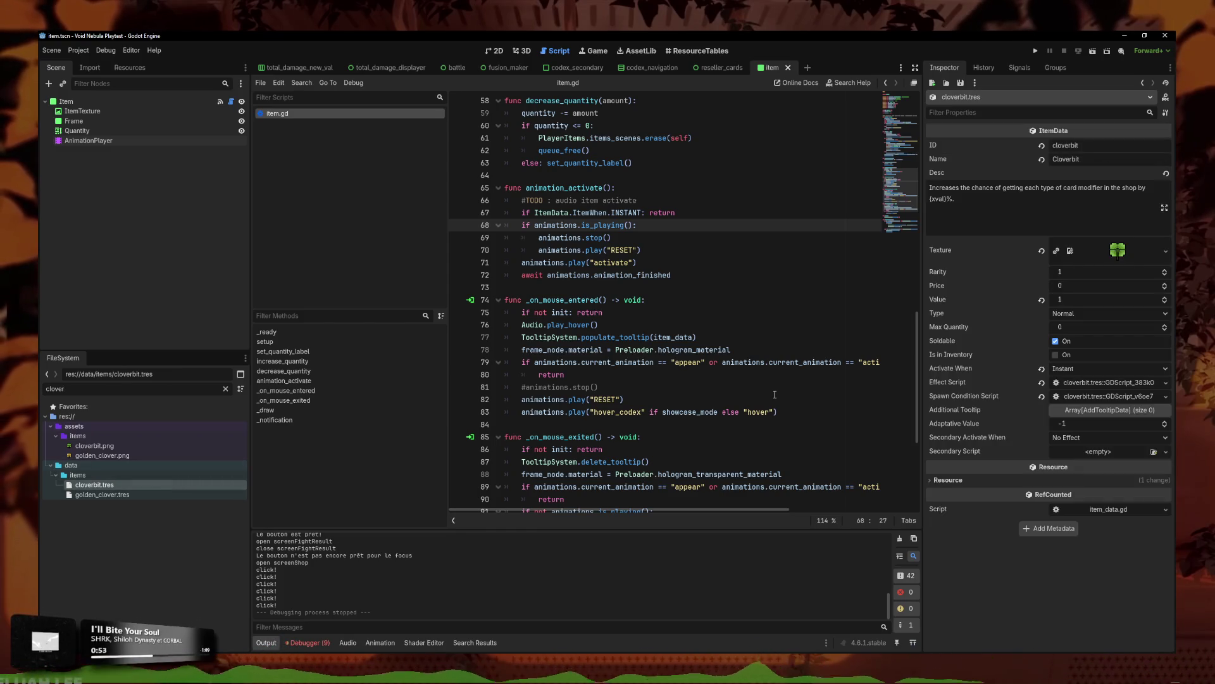
Step: Make line 67 check item_data.activate_when == ItemData.ItemWhen.INSTANT, then save
left_click(664, 213)
scroll(664, 264, "up", 1)
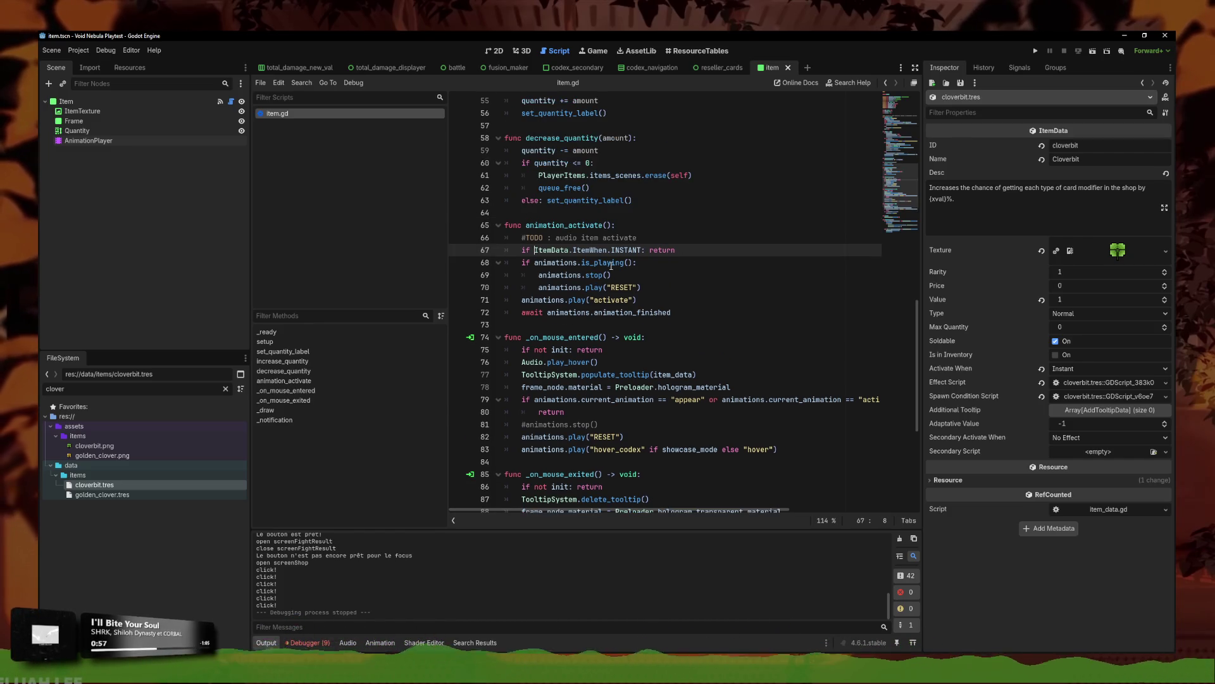
type("item_data_")
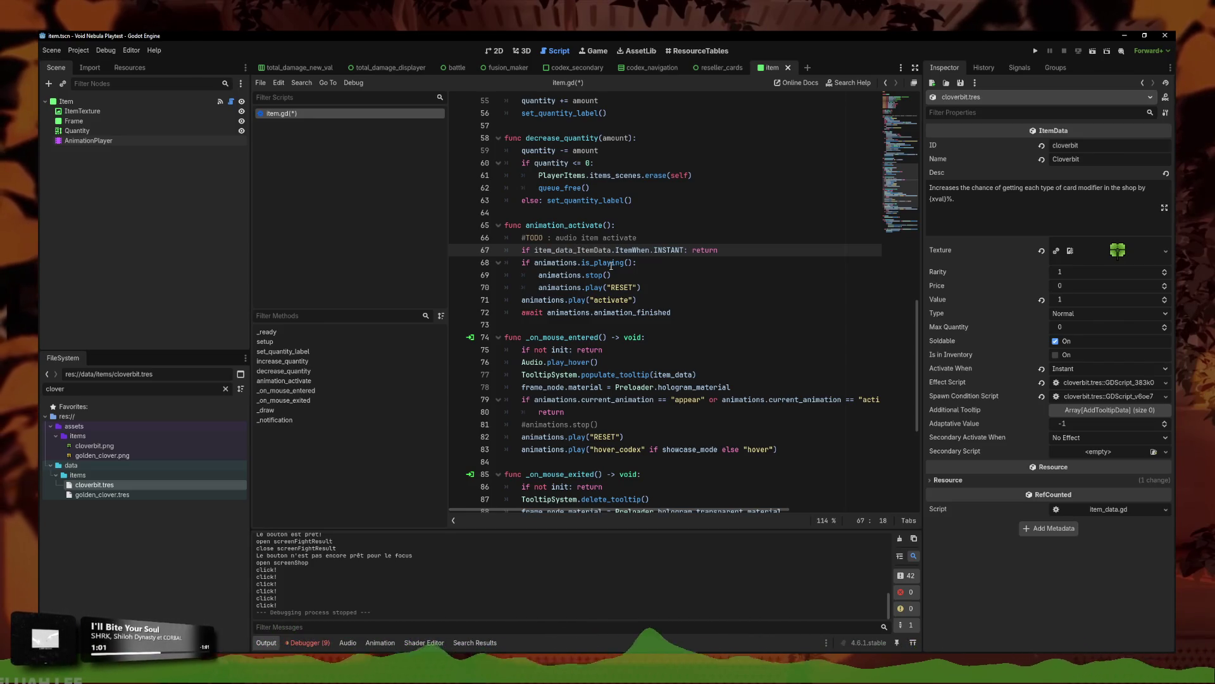
scroll(728, 336, "up", 3)
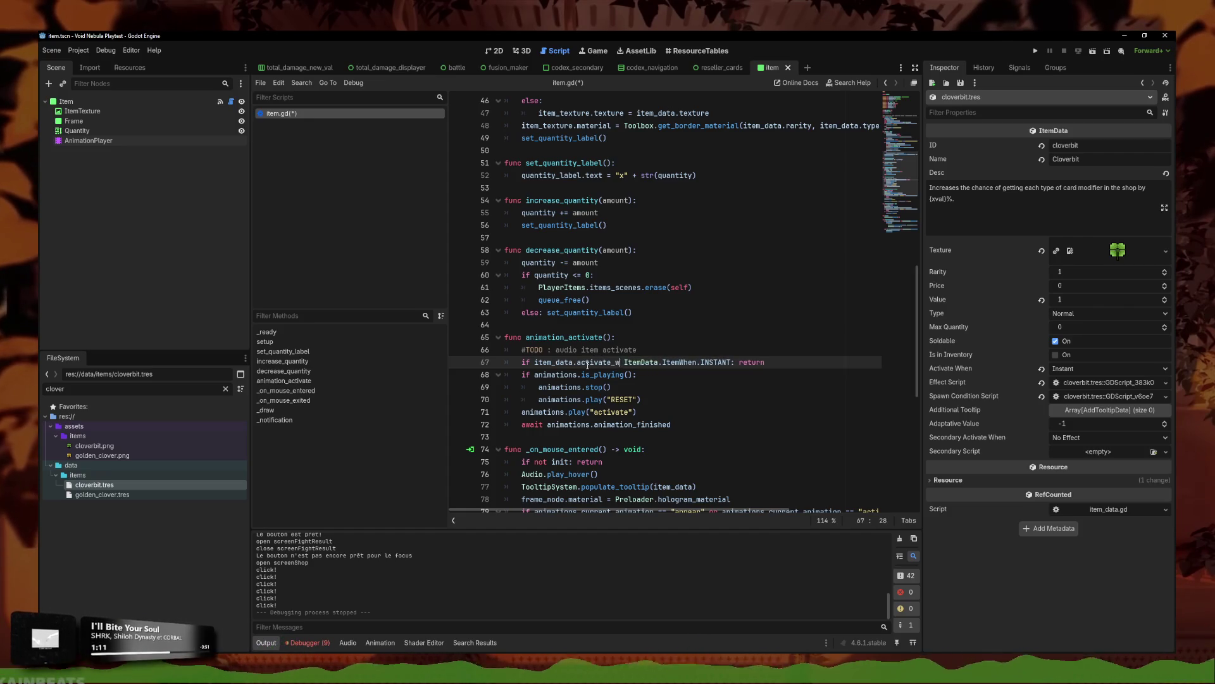
type("hen ==")
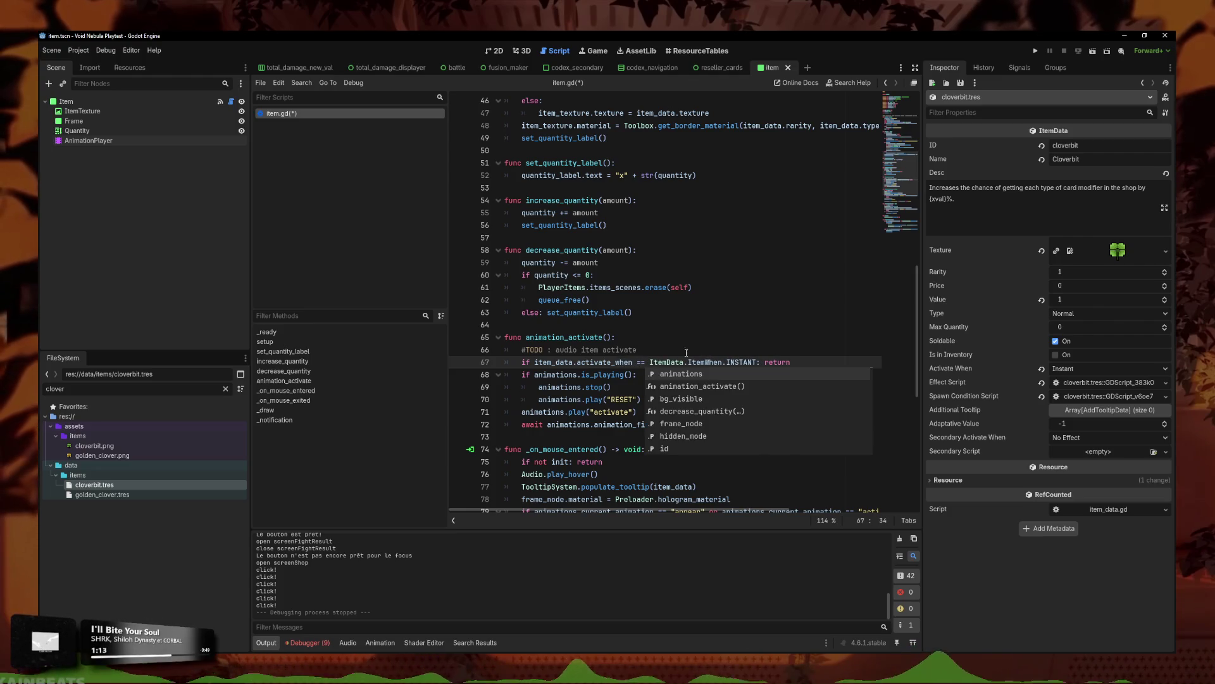
key("End")
key("ctrl+s")
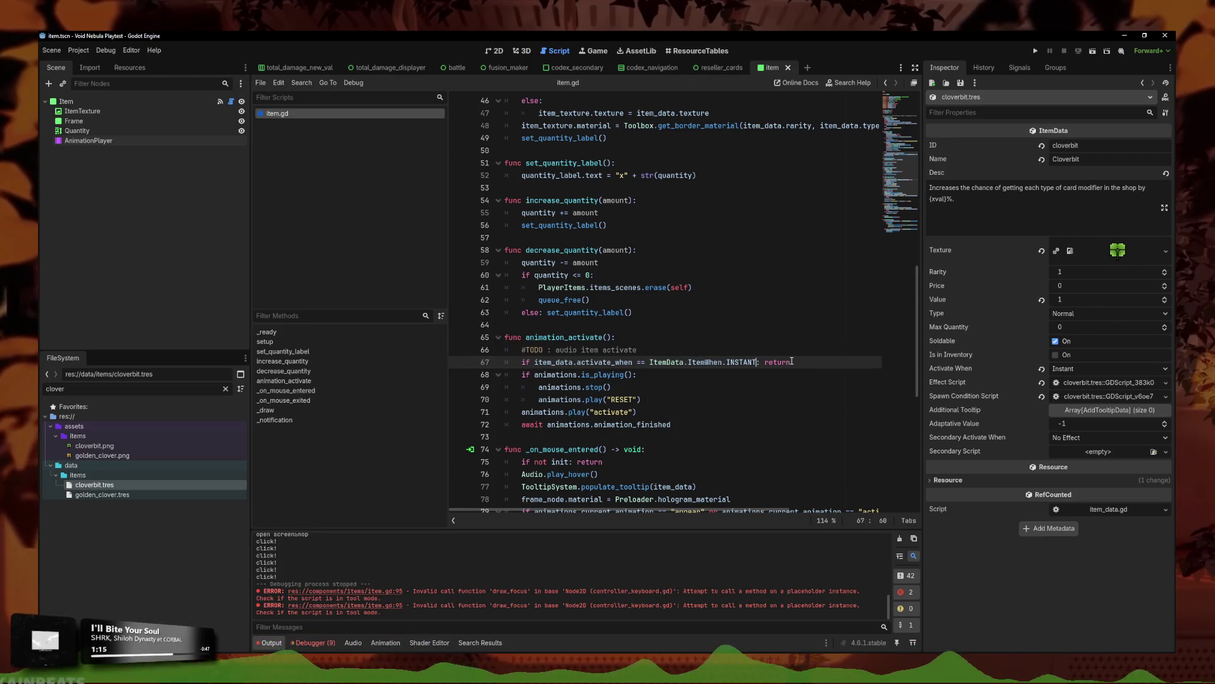
Step: Append 'and quantity == 1' to the line 67 condition, save, and relaunch the project
type("and")
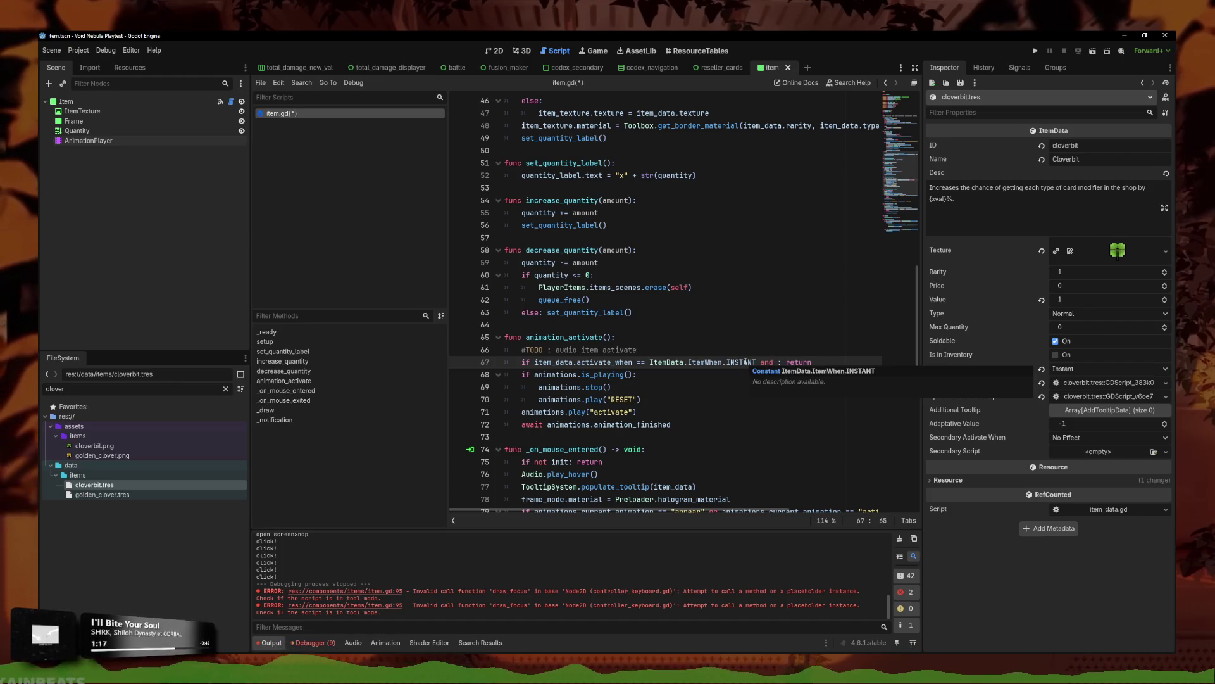
scroll(567, 223, "up", 15)
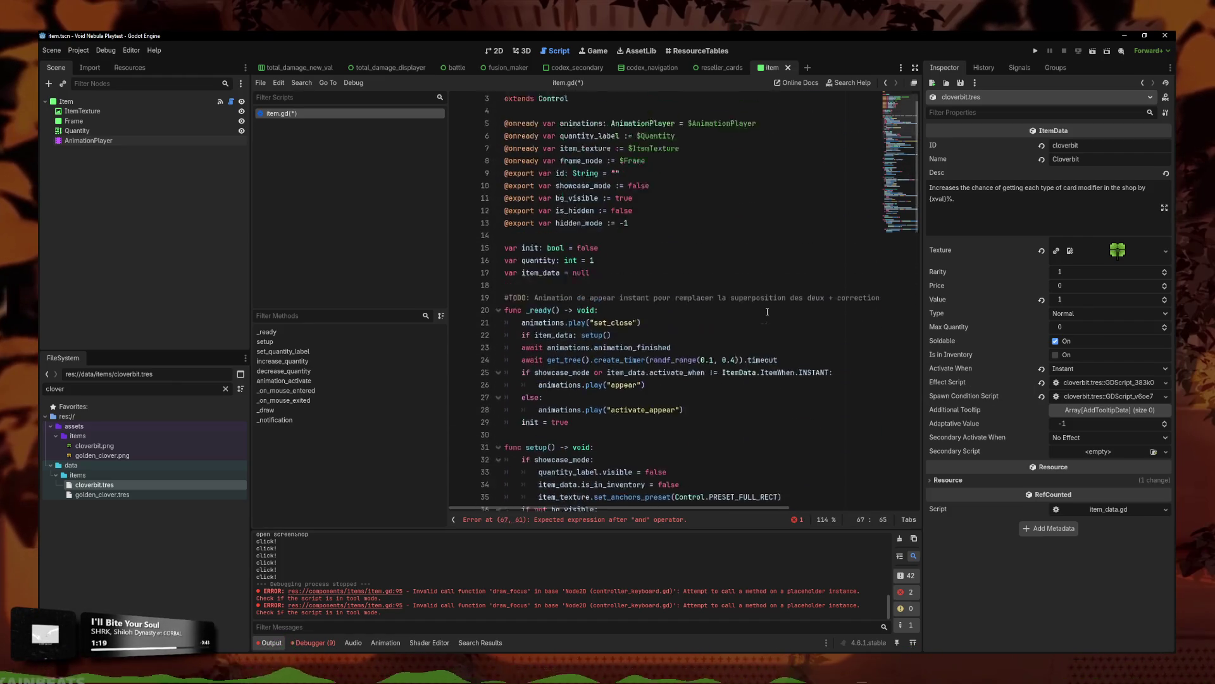
scroll(605, 309, "down", 18)
type("quan: return")
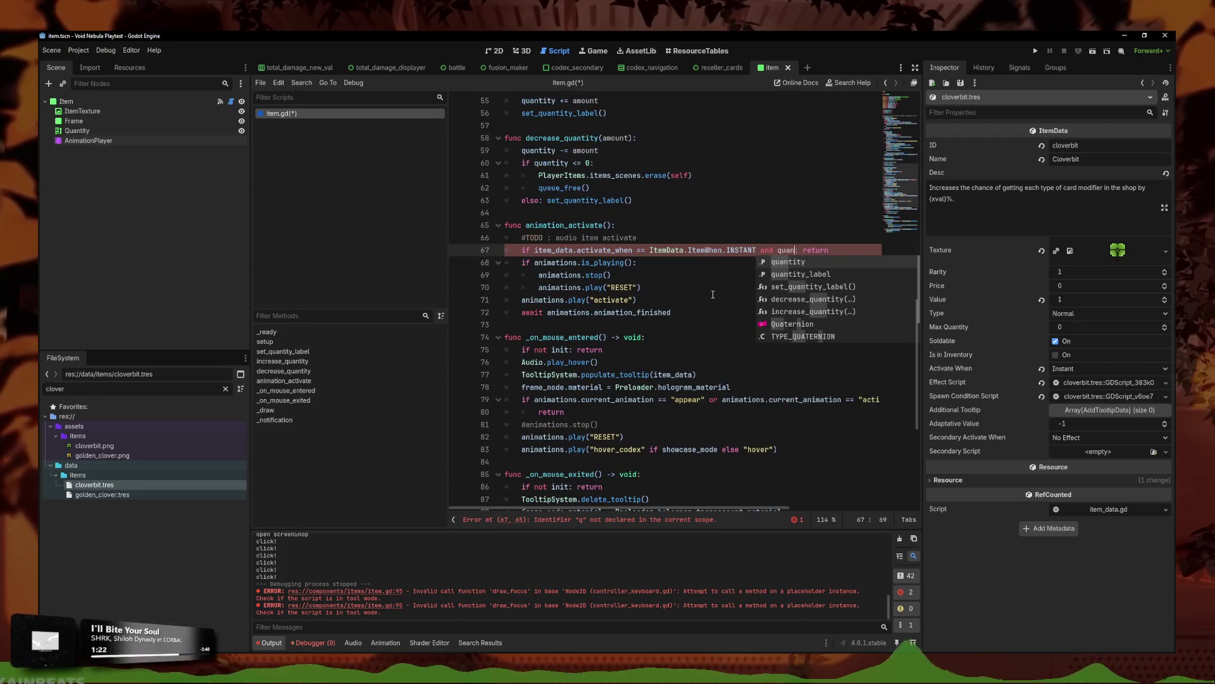
key("Return")
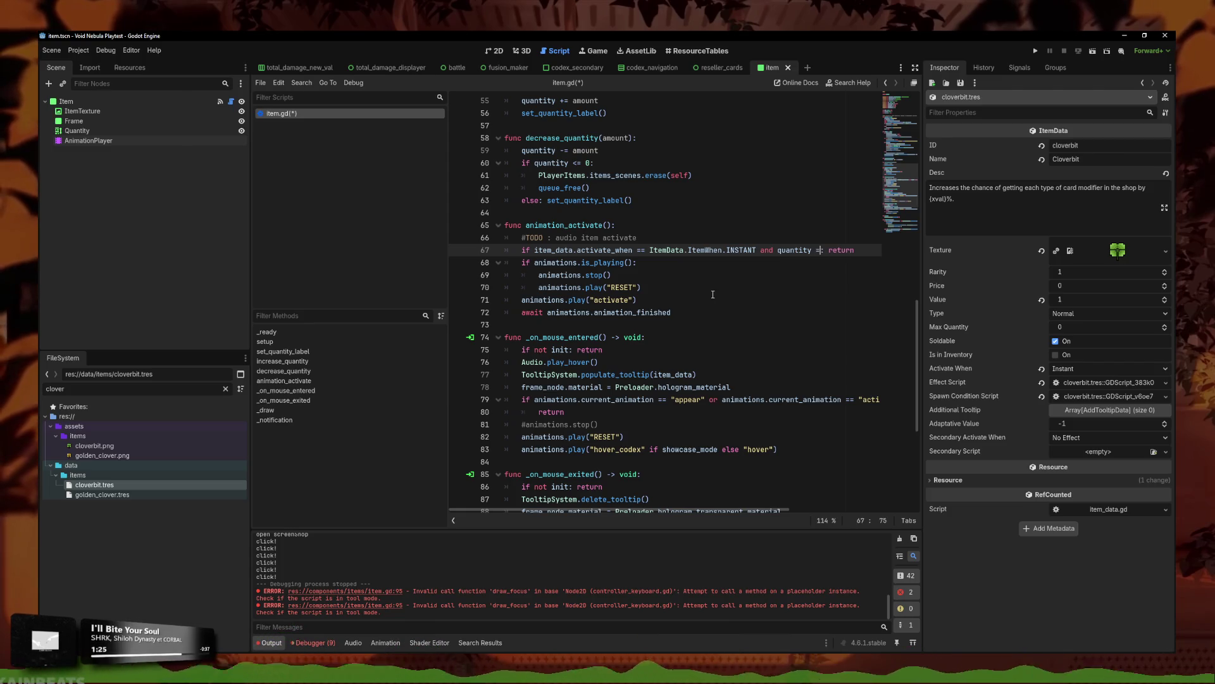
key("ctrl+s")
key("Down")
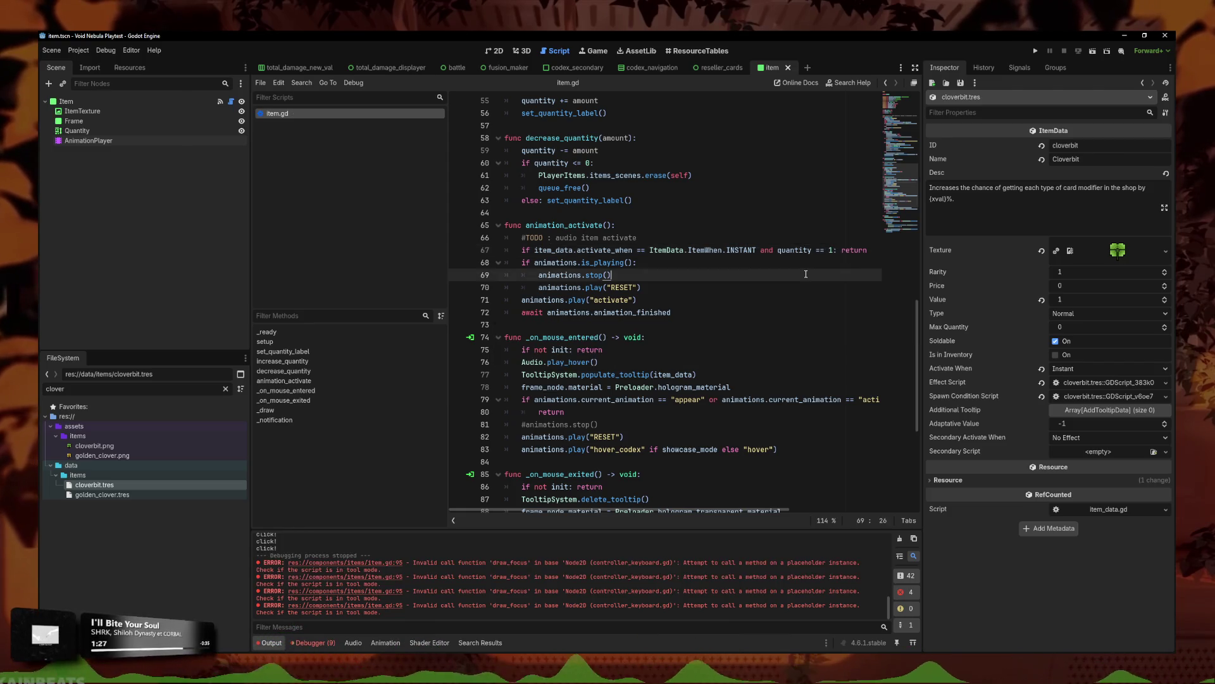
left_click(1036, 52)
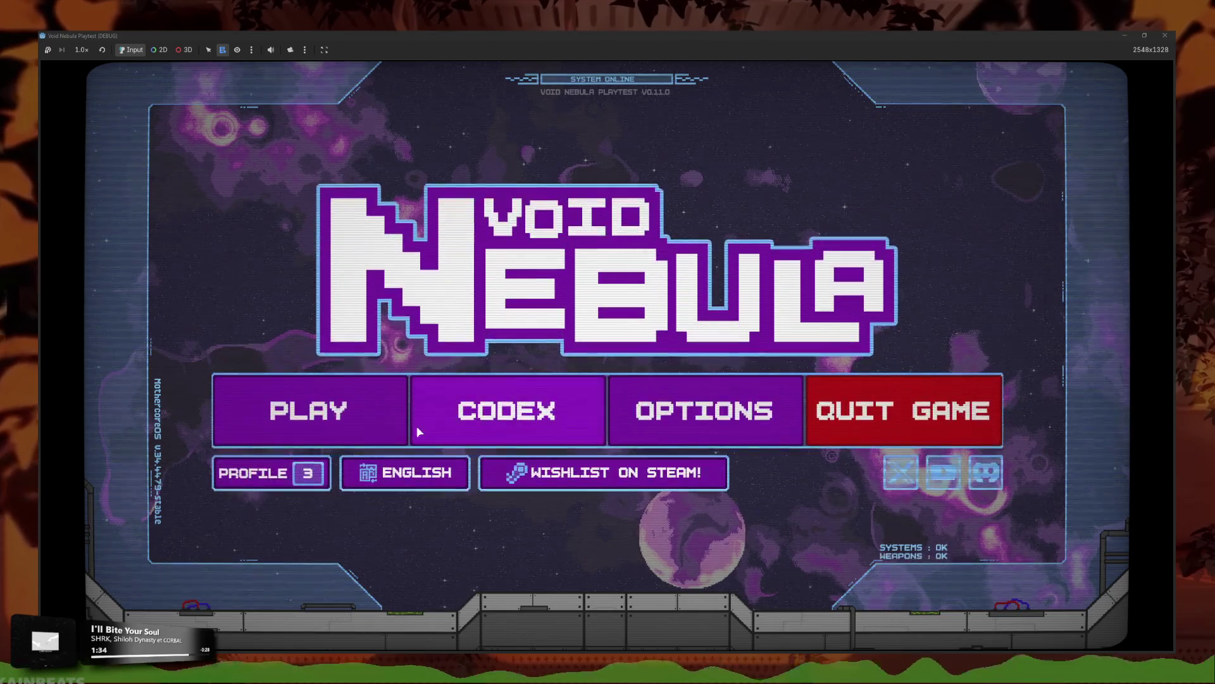
Step: Continue the saved run, reroll the shop four times, and buy the 3C heart
left_click(399, 417)
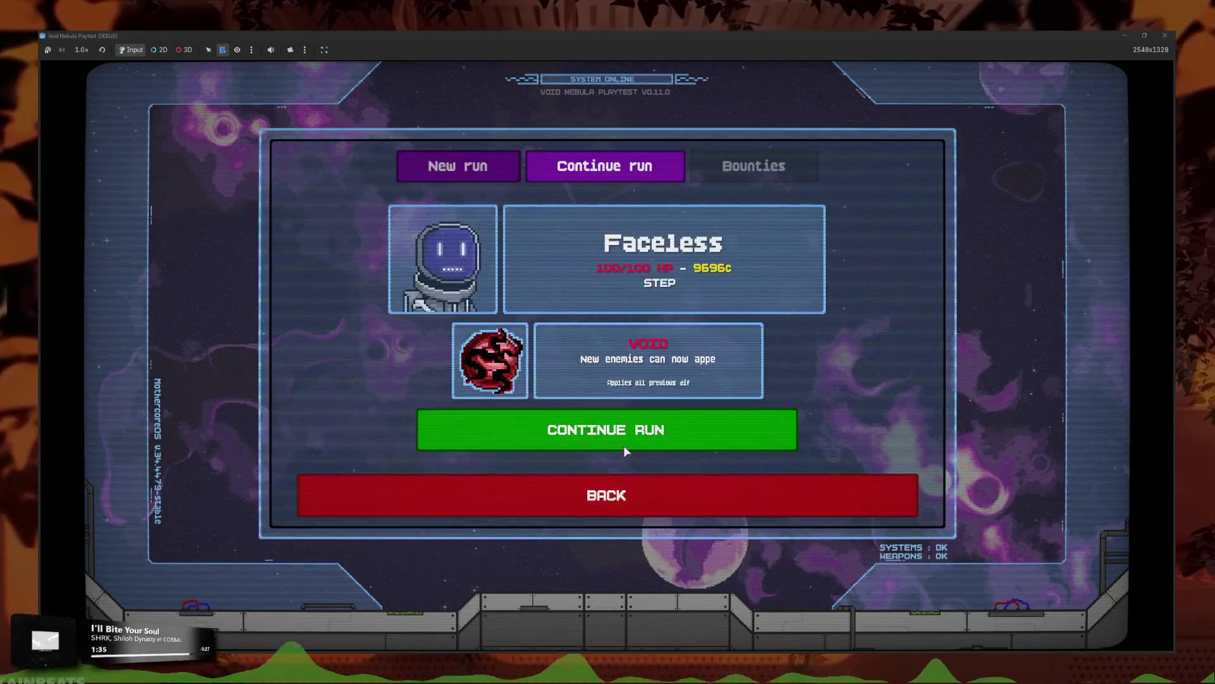
left_click(627, 436)
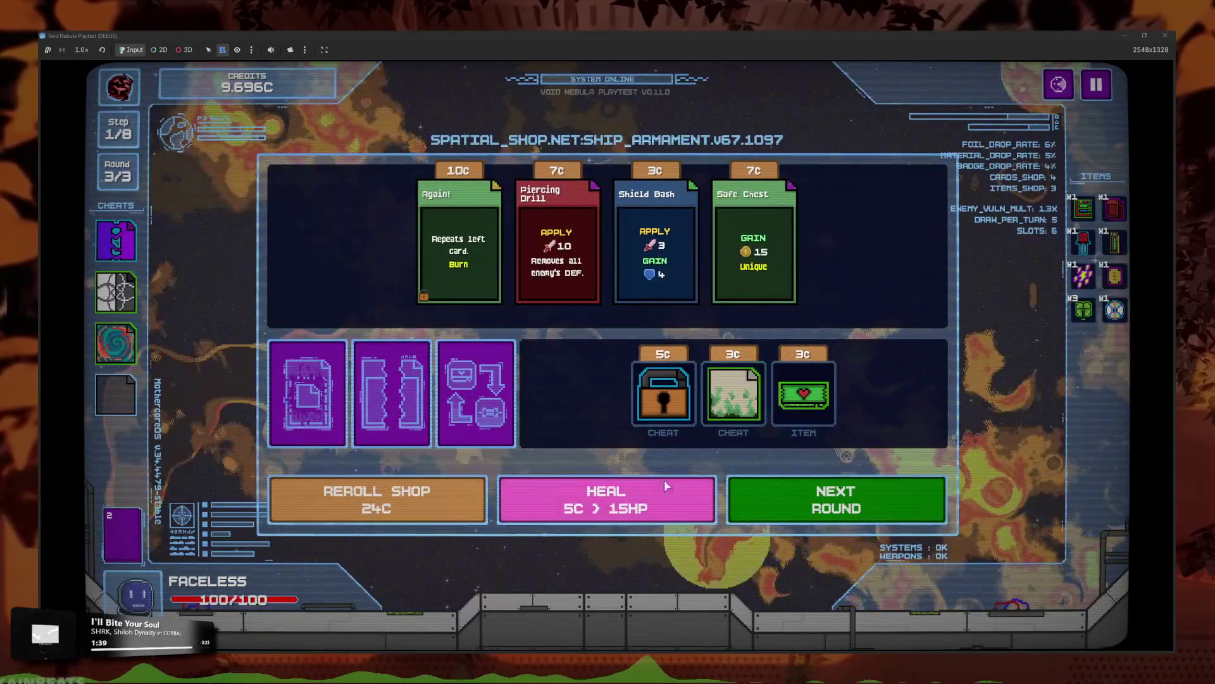
left_click(378, 508)
left_click(378, 508)
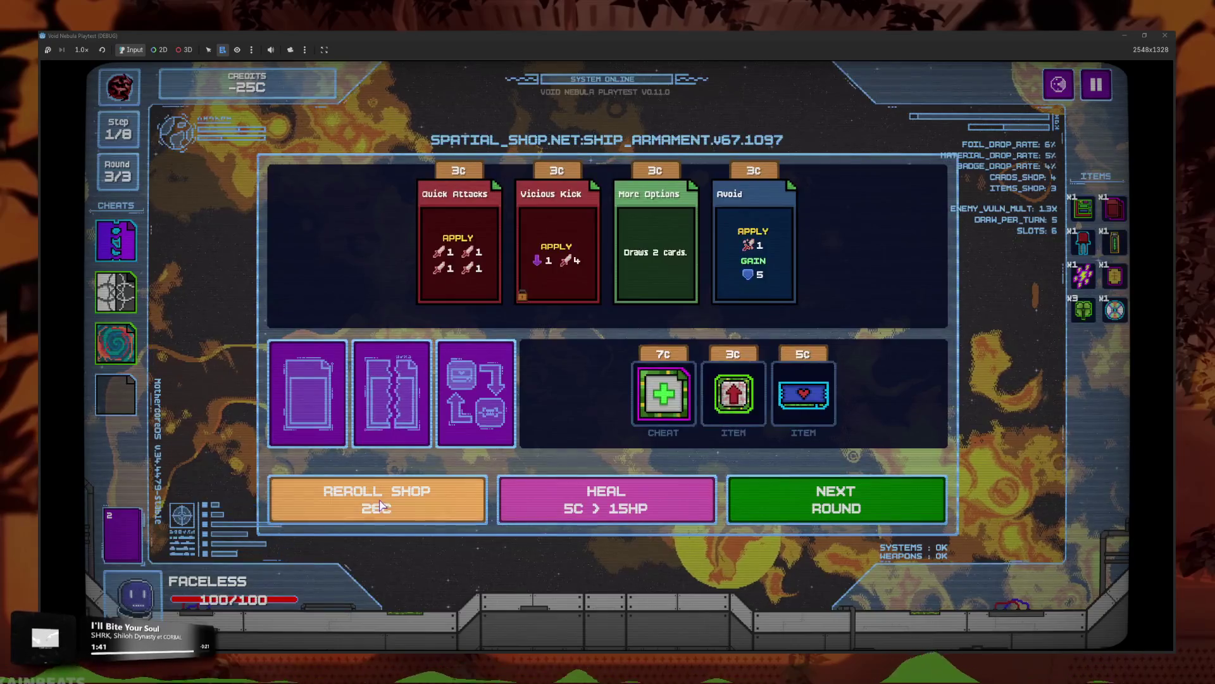
left_click(378, 507)
left_click(377, 507)
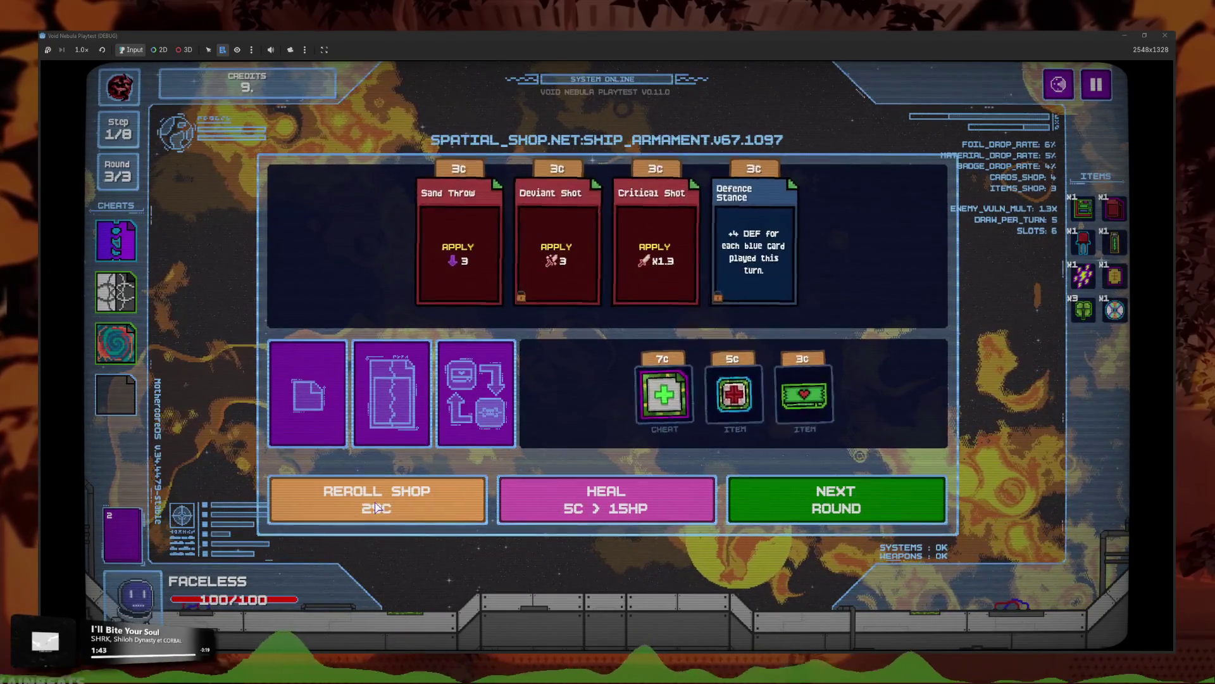
left_click(804, 394)
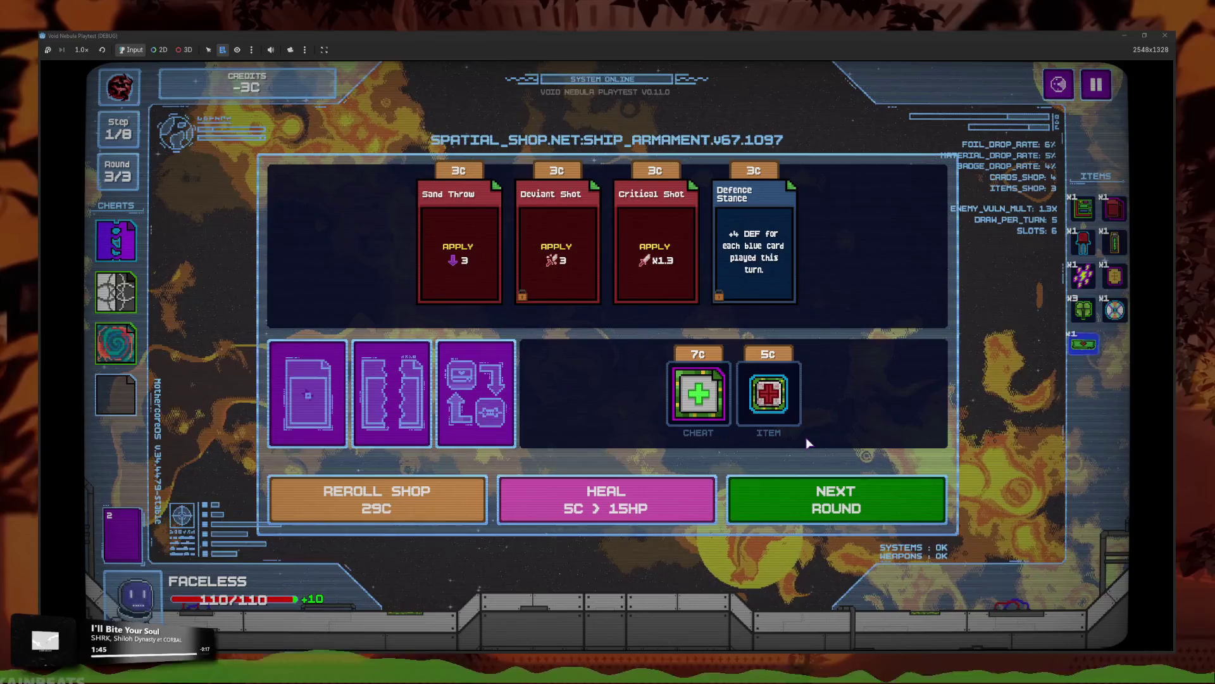
Step: Keep rerolling and buy the 5C heart, the middle item, and another heart
key("r")
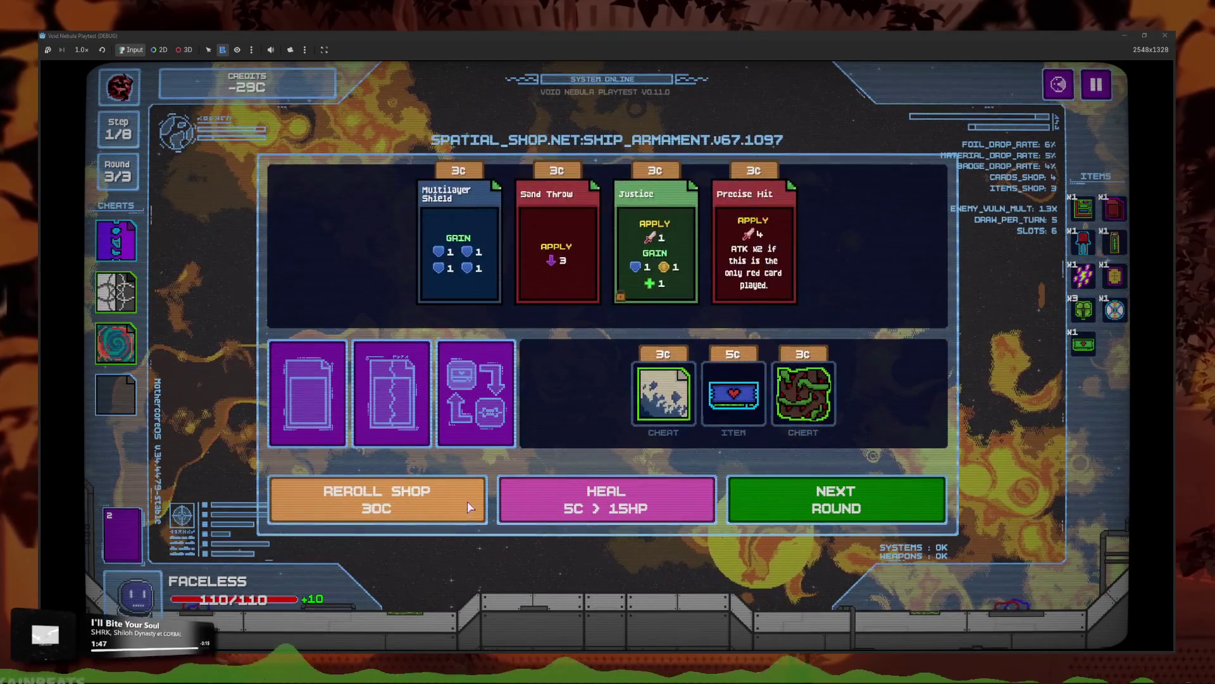
left_click(733, 395)
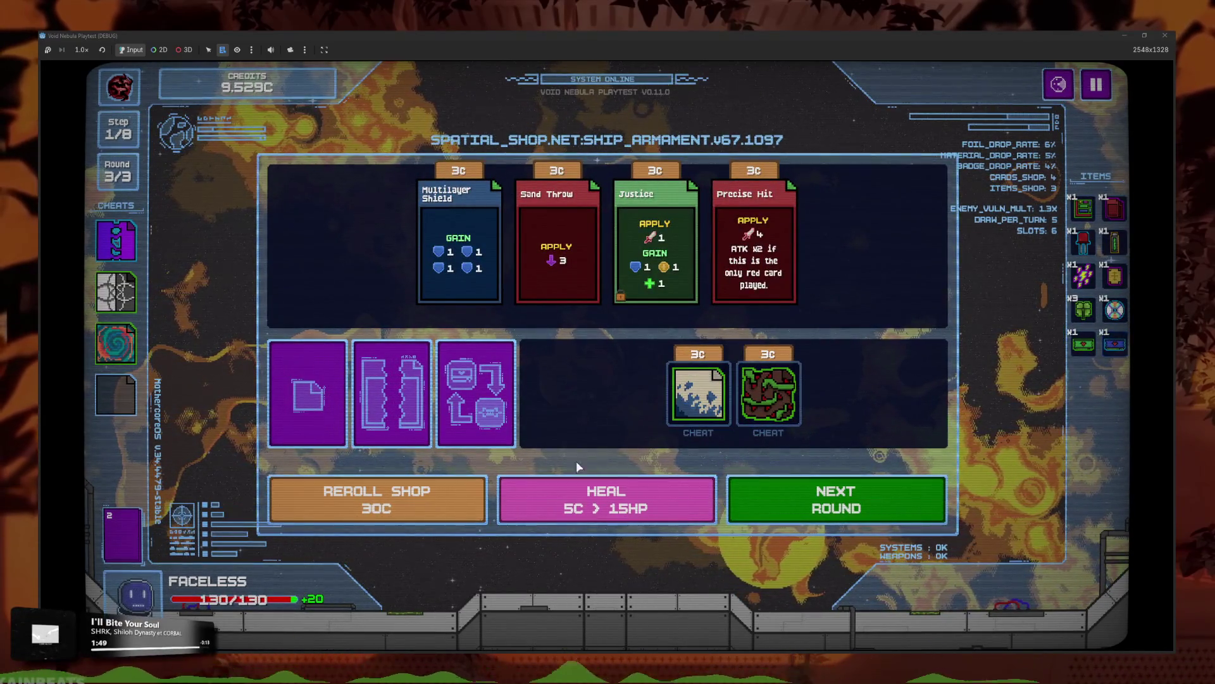
left_click(435, 504)
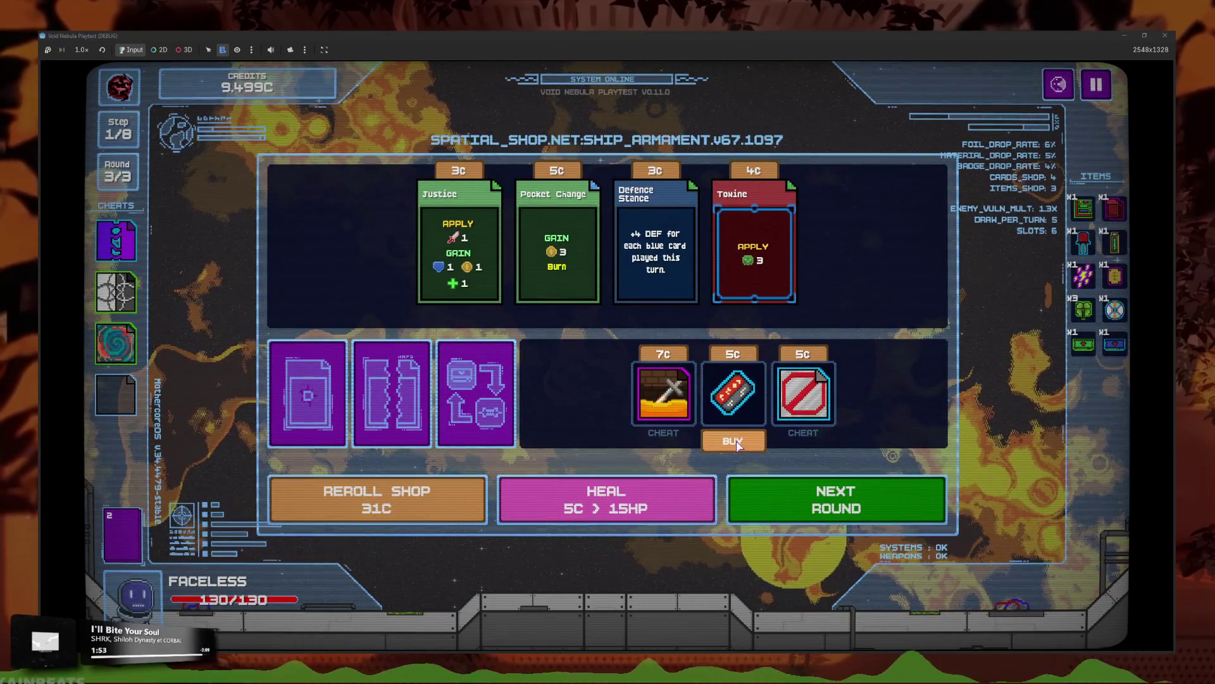
left_click(454, 494)
left_click(738, 398)
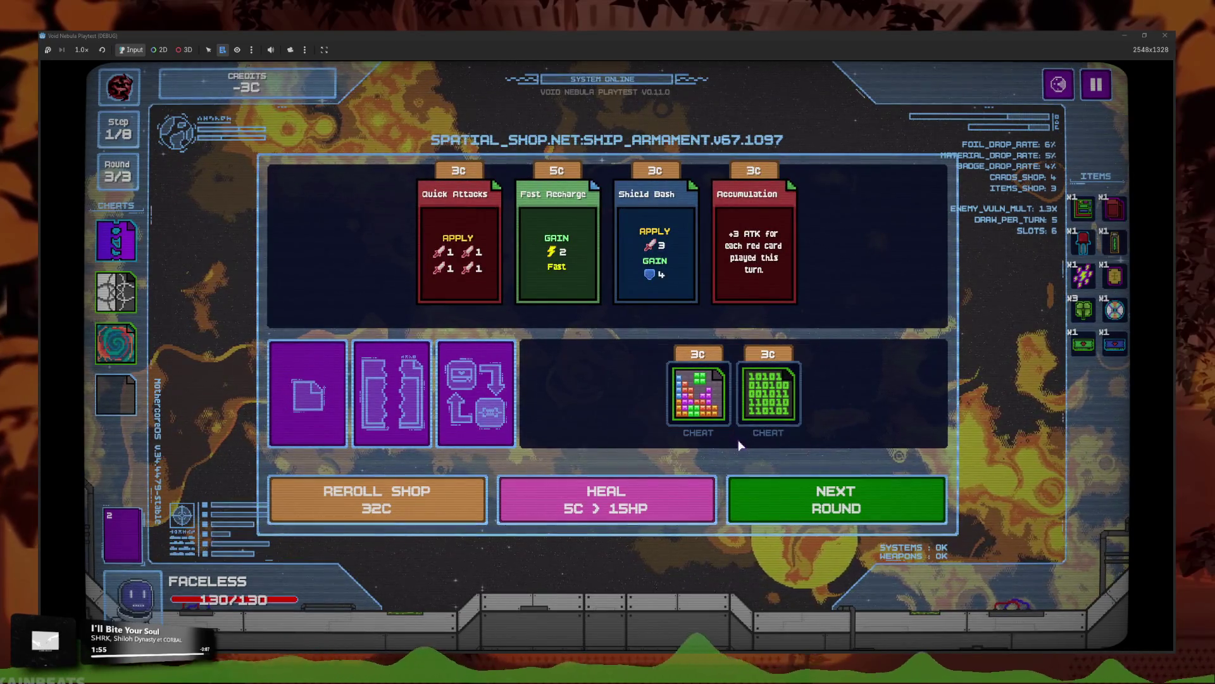
left_click(444, 495)
left_click(447, 494)
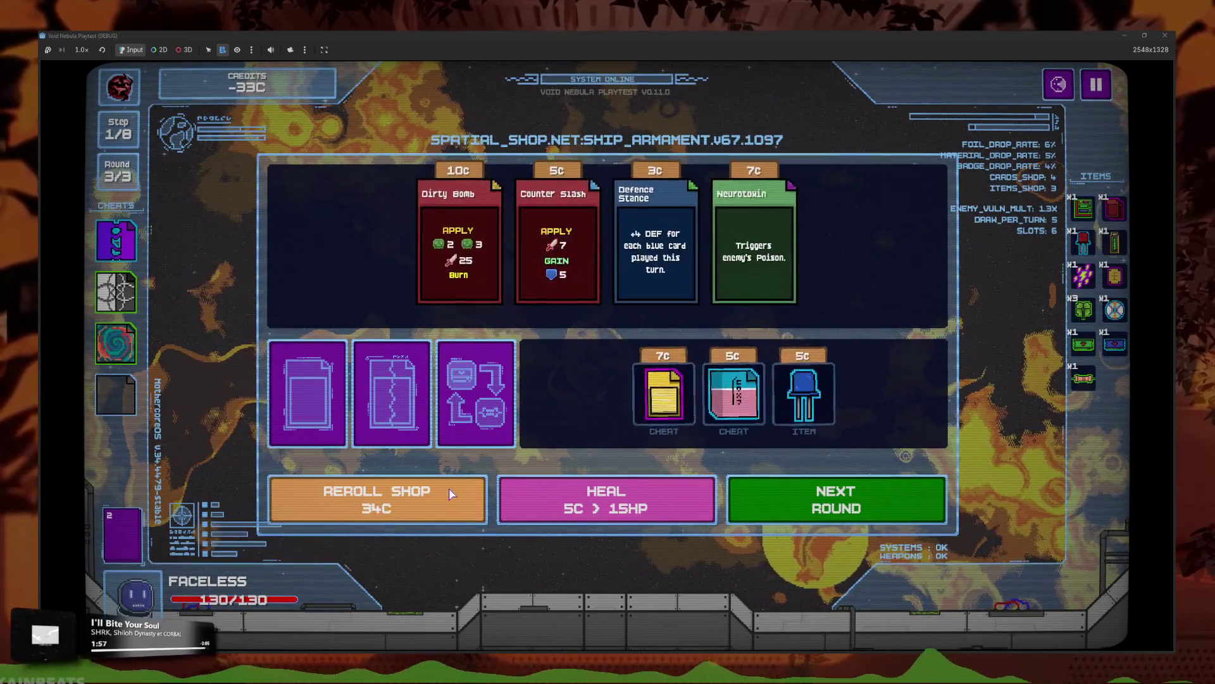
left_click(450, 494)
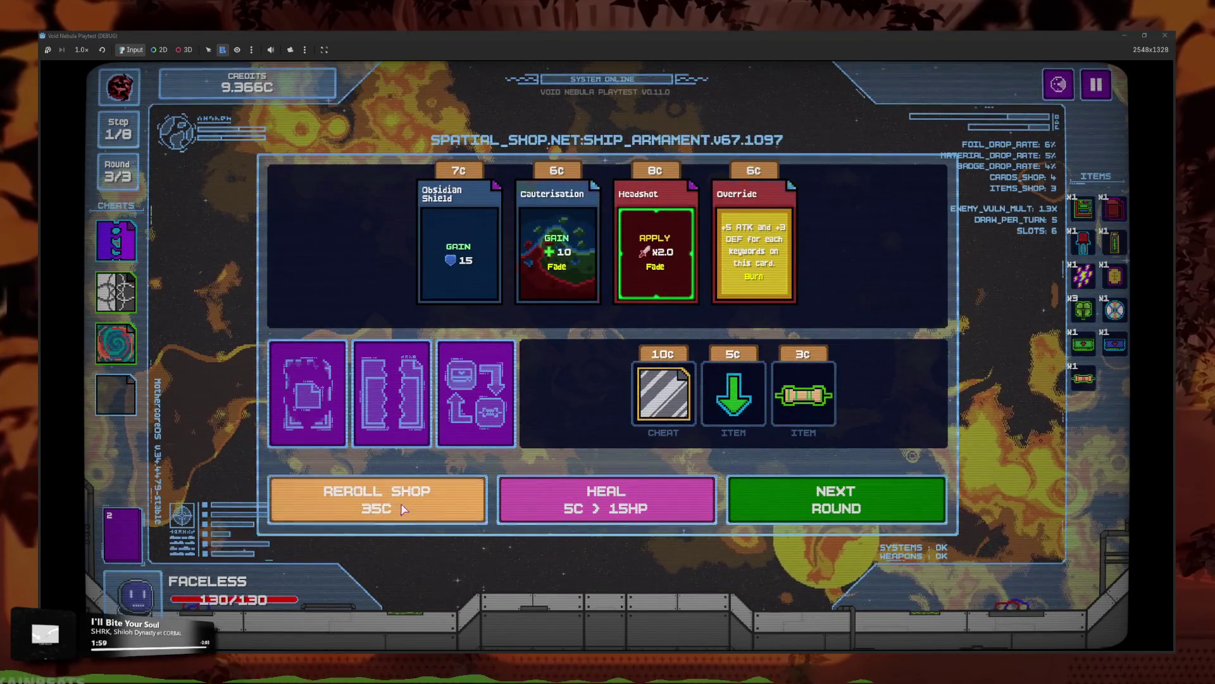
left_click(443, 508)
left_click(733, 399)
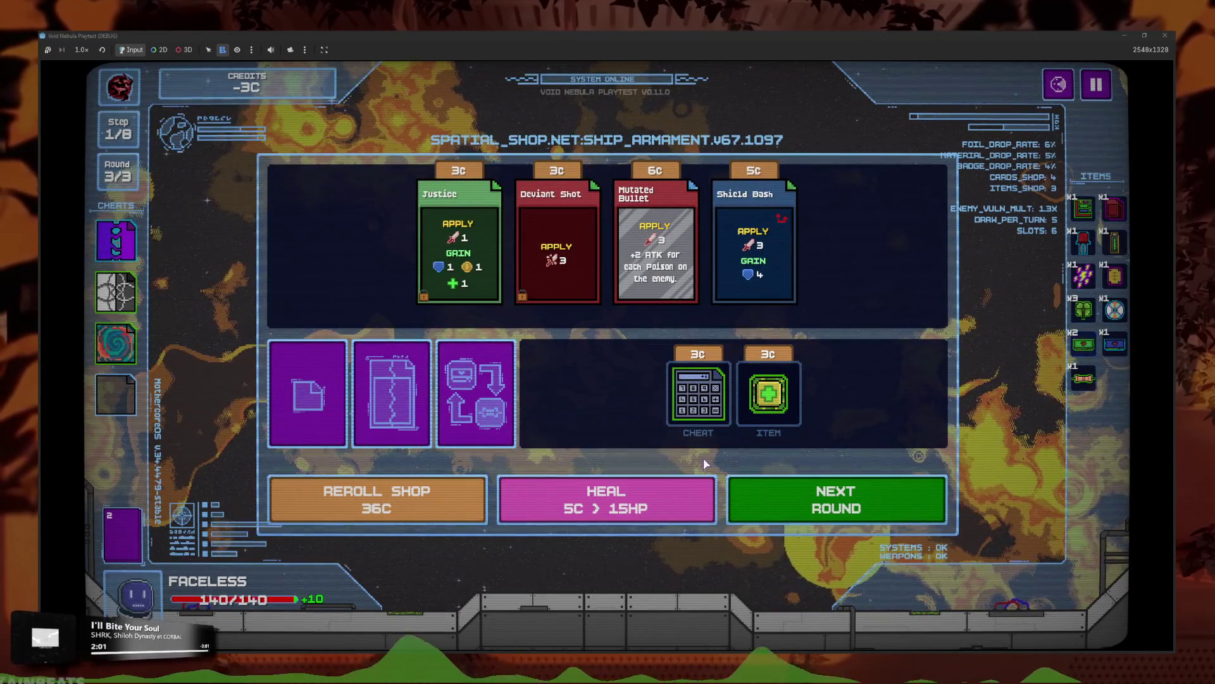
Step: Reroll again, buy an instant item to test it, and stop the game with F8
left_click(472, 499)
left_click(471, 498)
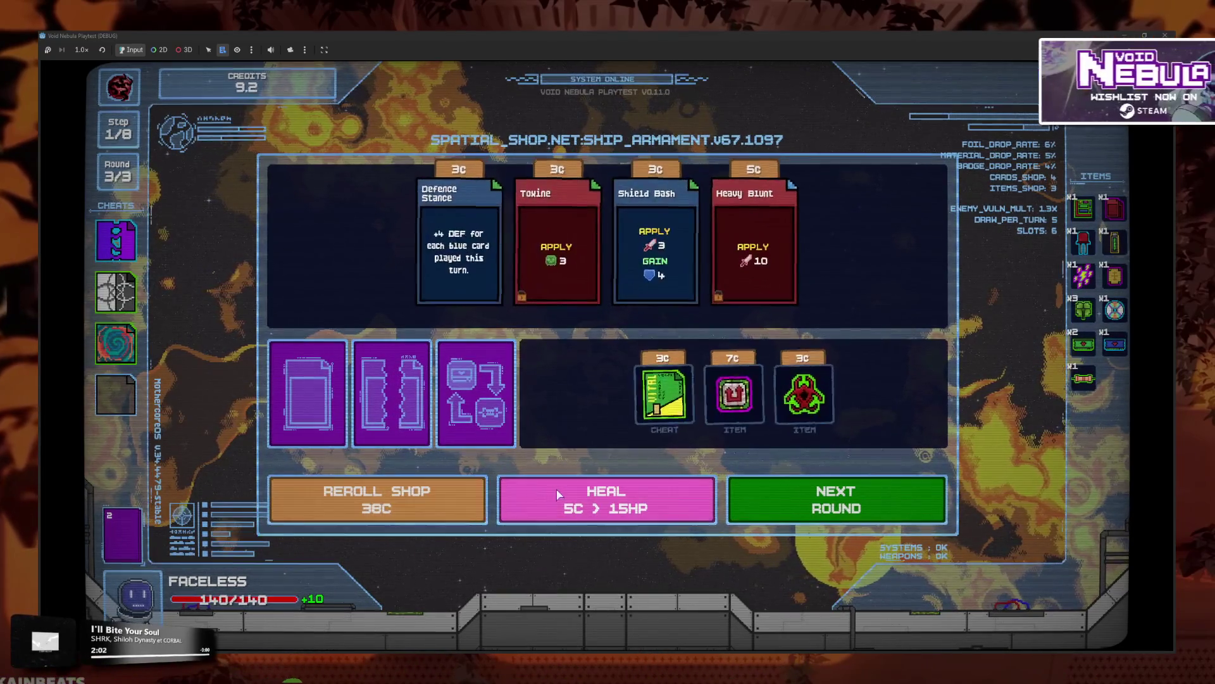
left_click(375, 503)
left_click(434, 498)
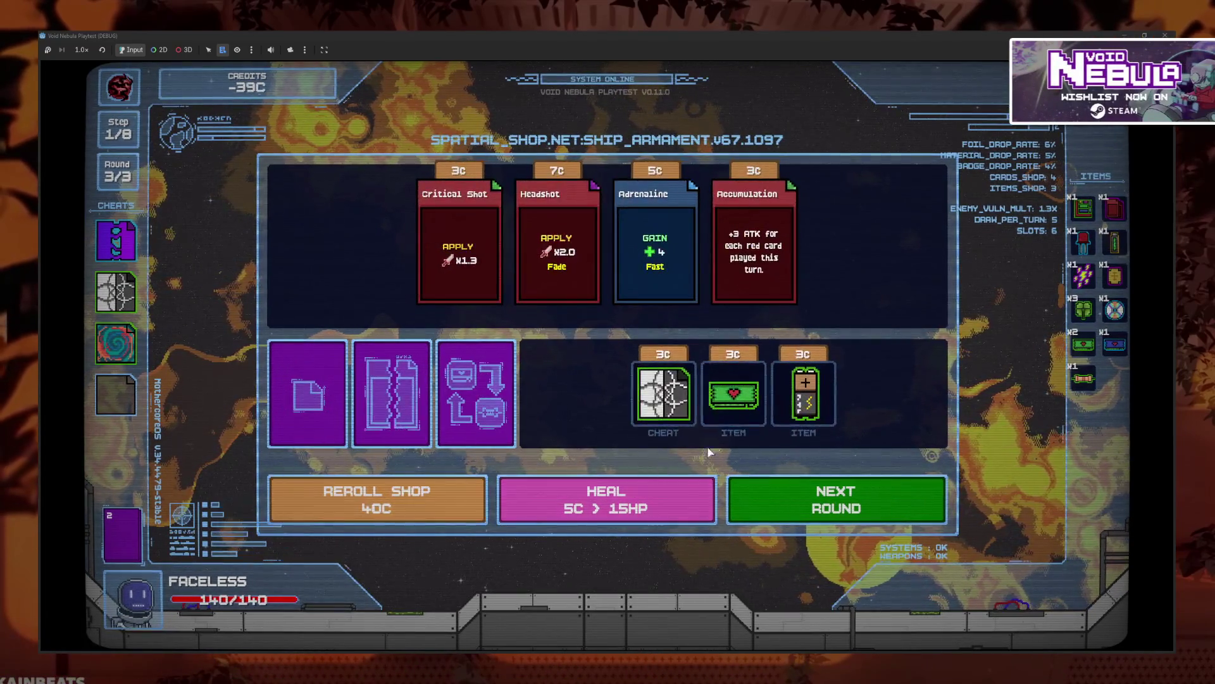
left_click(729, 393)
key("F8")
scroll(653, 408, "up", 15)
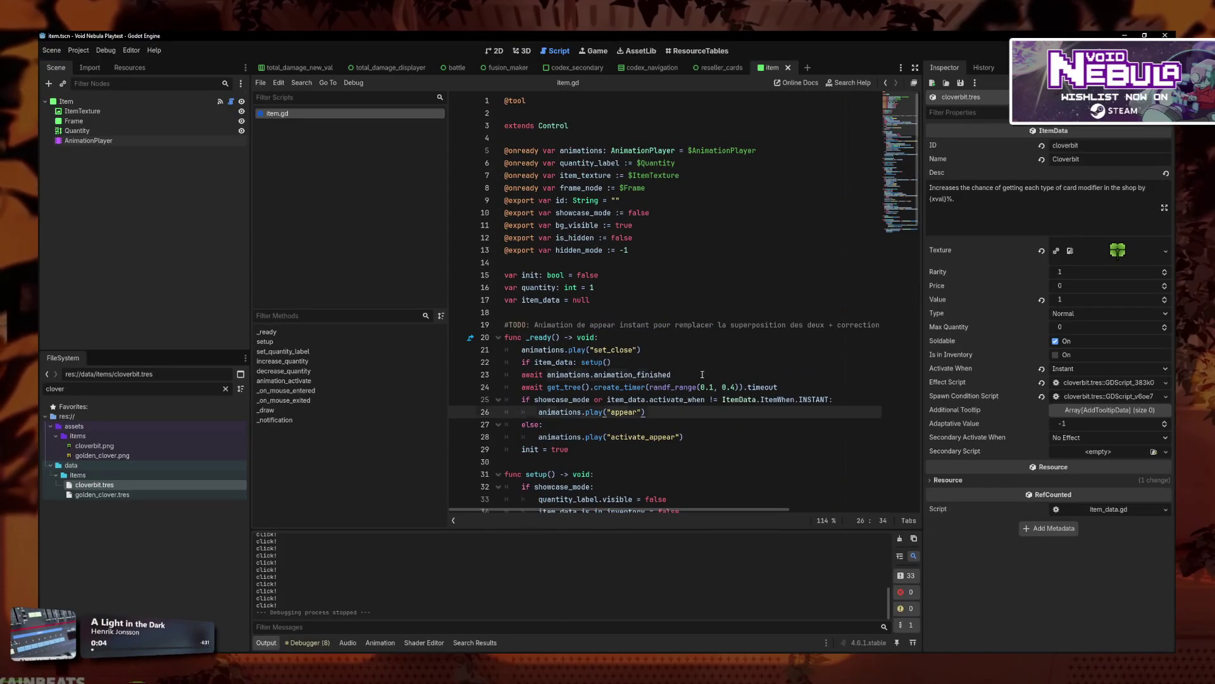
Step: Select the else block on lines 27–28 and try moving it up and back down
left_click(702, 374)
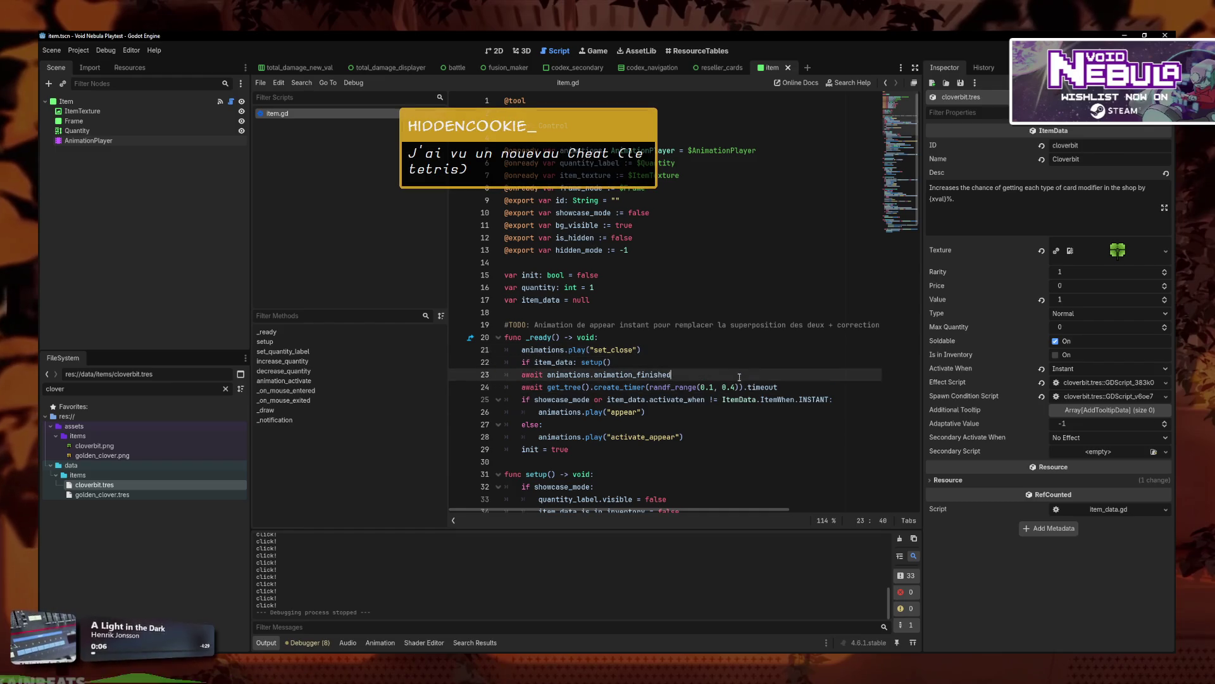
left_click(794, 386)
key("Down")
key("Down")
key("Down")
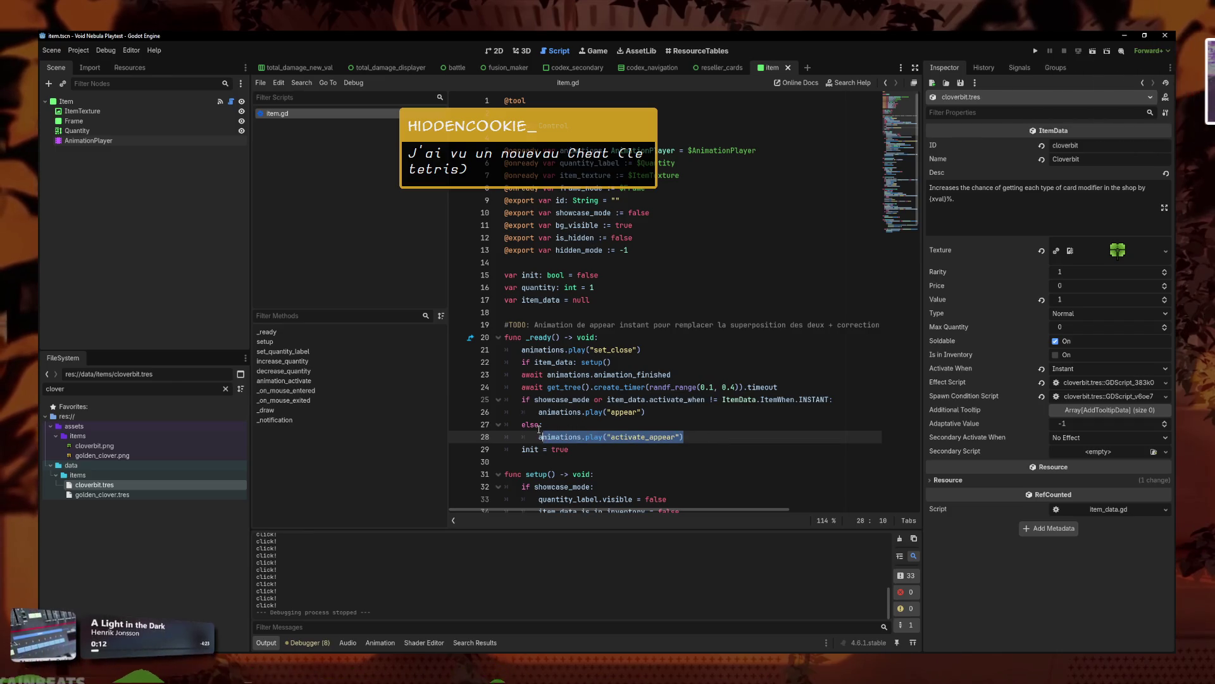
left_click_drag(544, 430, 486, 423)
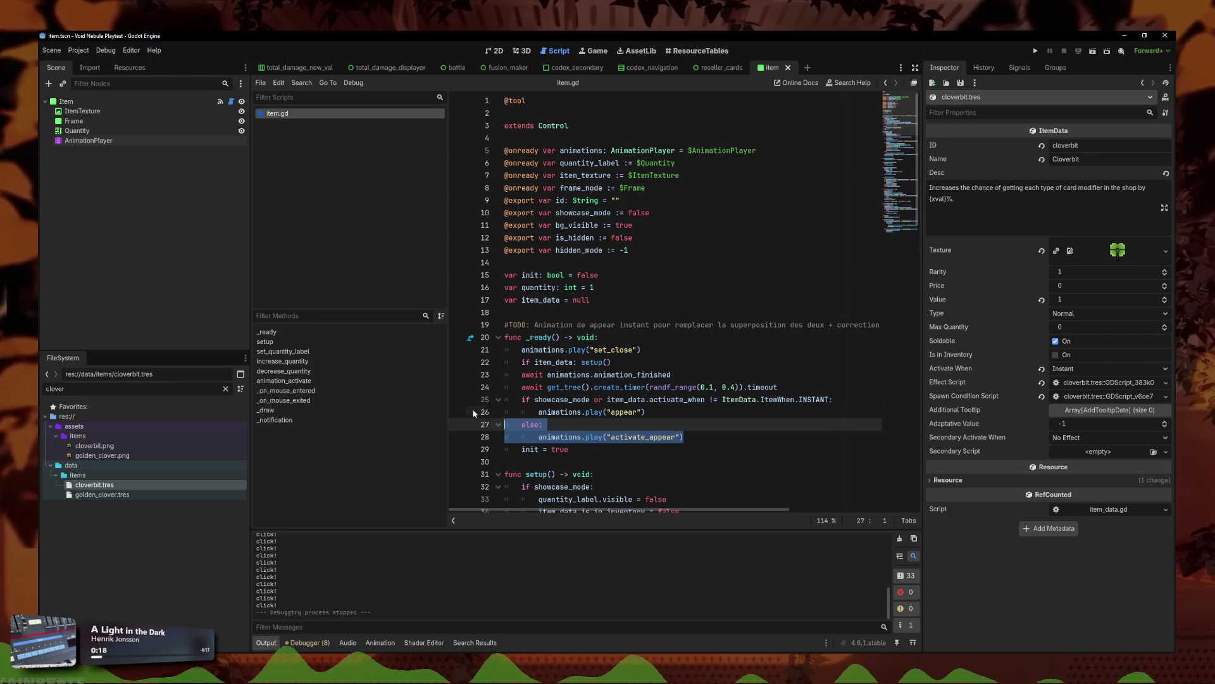
key("alt+Up")
key("alt+Down")
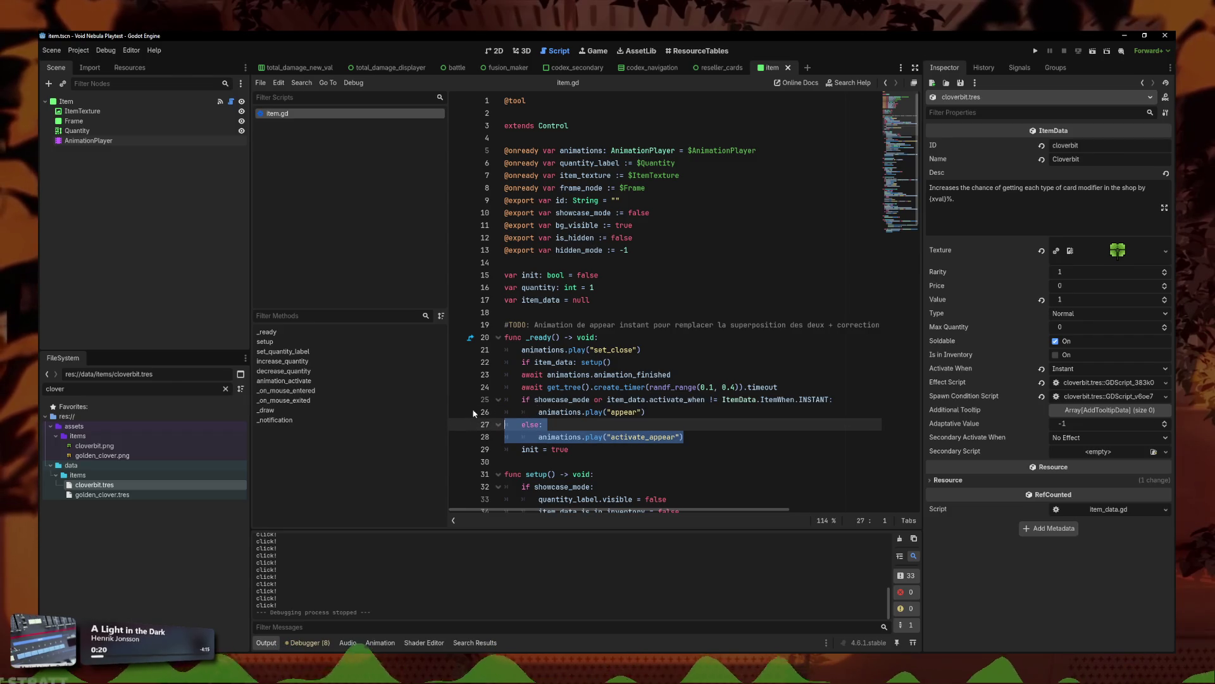
left_click(639, 386)
Step: Move the await create_timer line under the showcase_mode condition, indent it, save, and run
key("alt+Down")
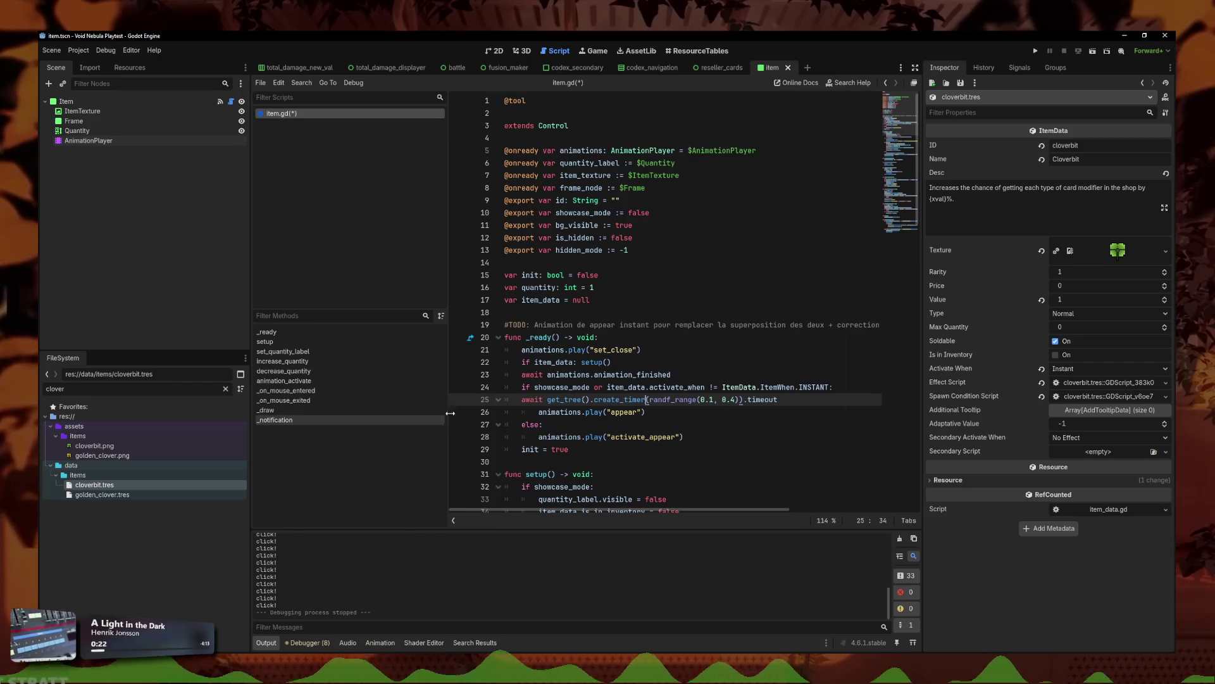
left_click(518, 399)
key("ctrl+s")
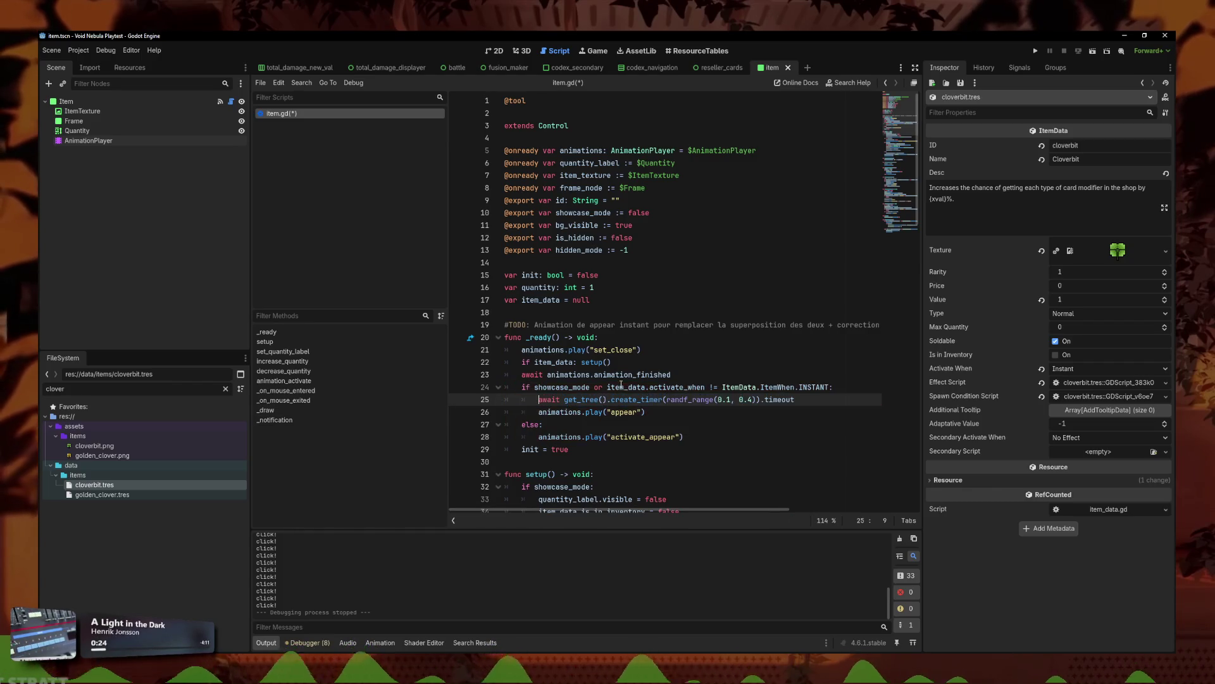
left_click(716, 424)
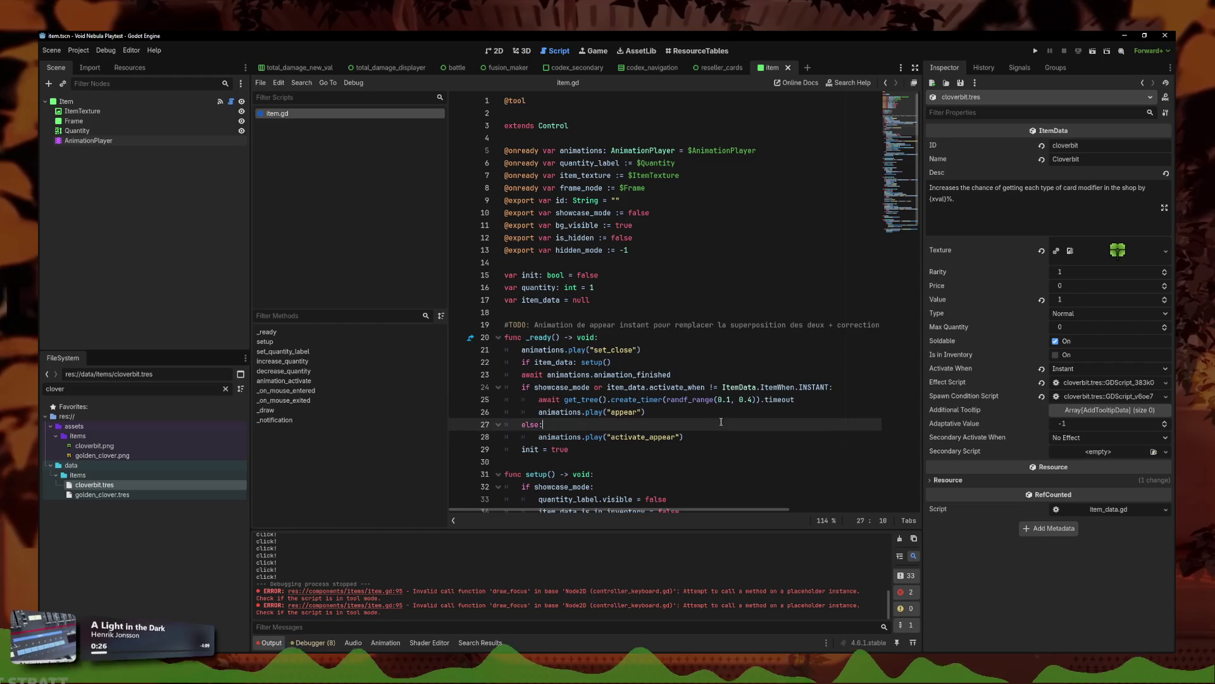
left_click(1034, 51)
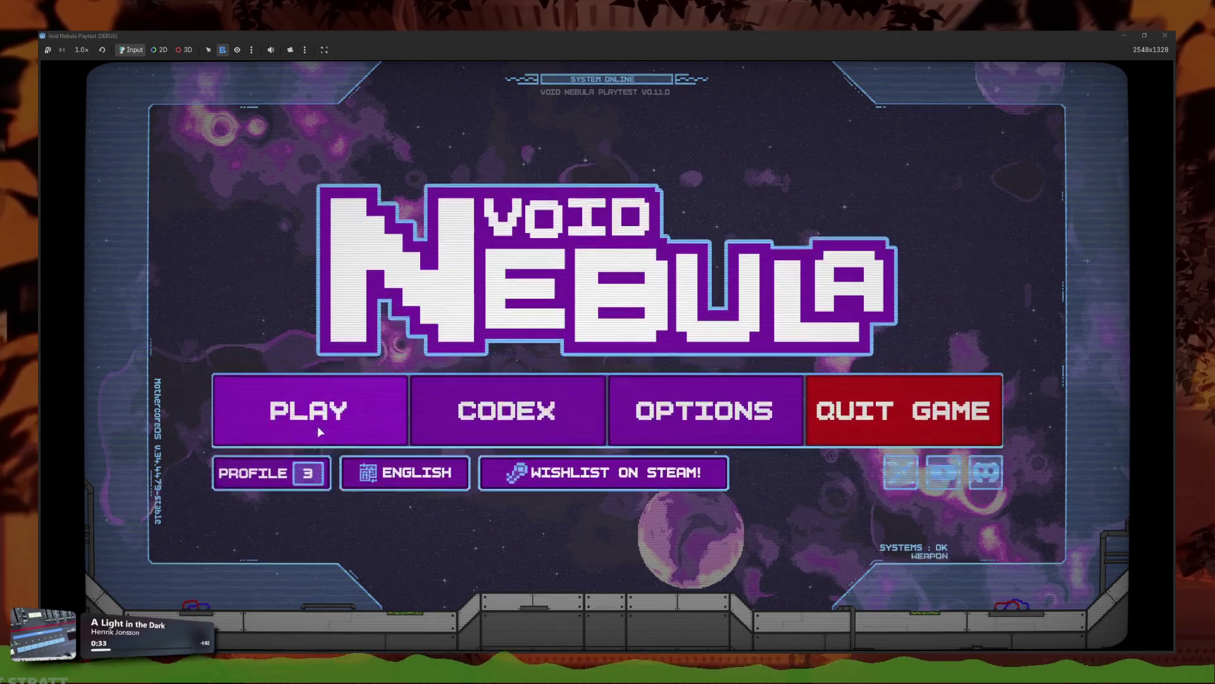
Step: Continue the saved run, buy the middle shop item, and reroll five times
left_click(321, 426)
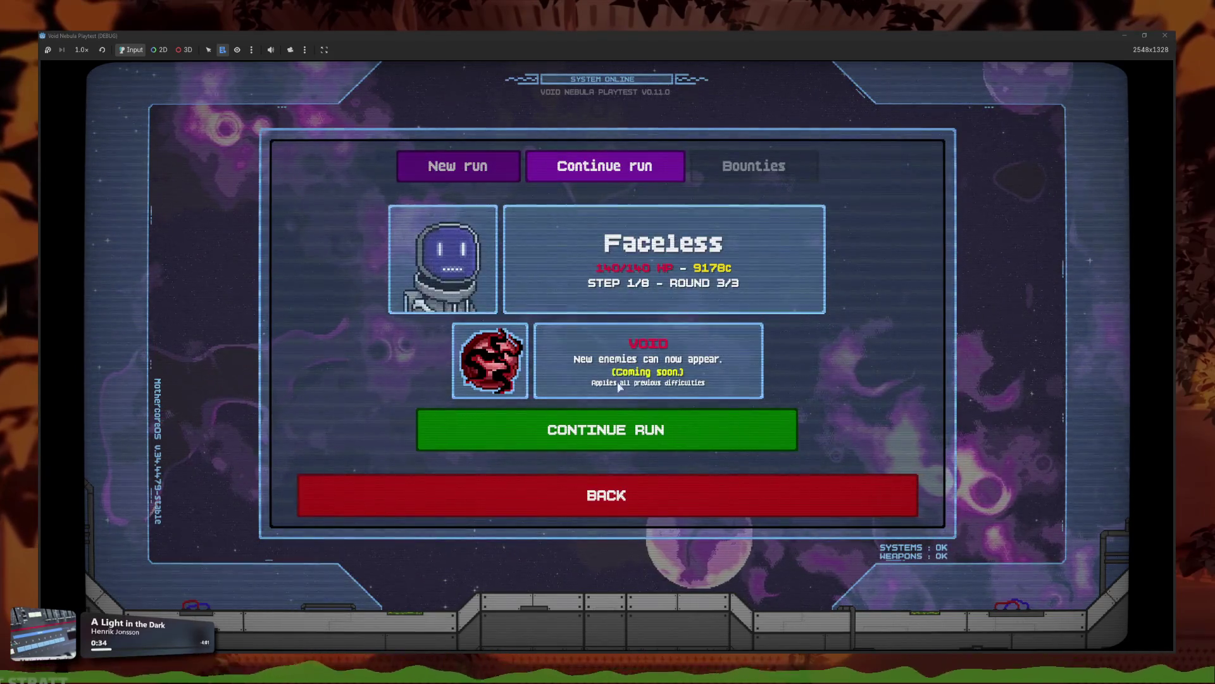
left_click(641, 421)
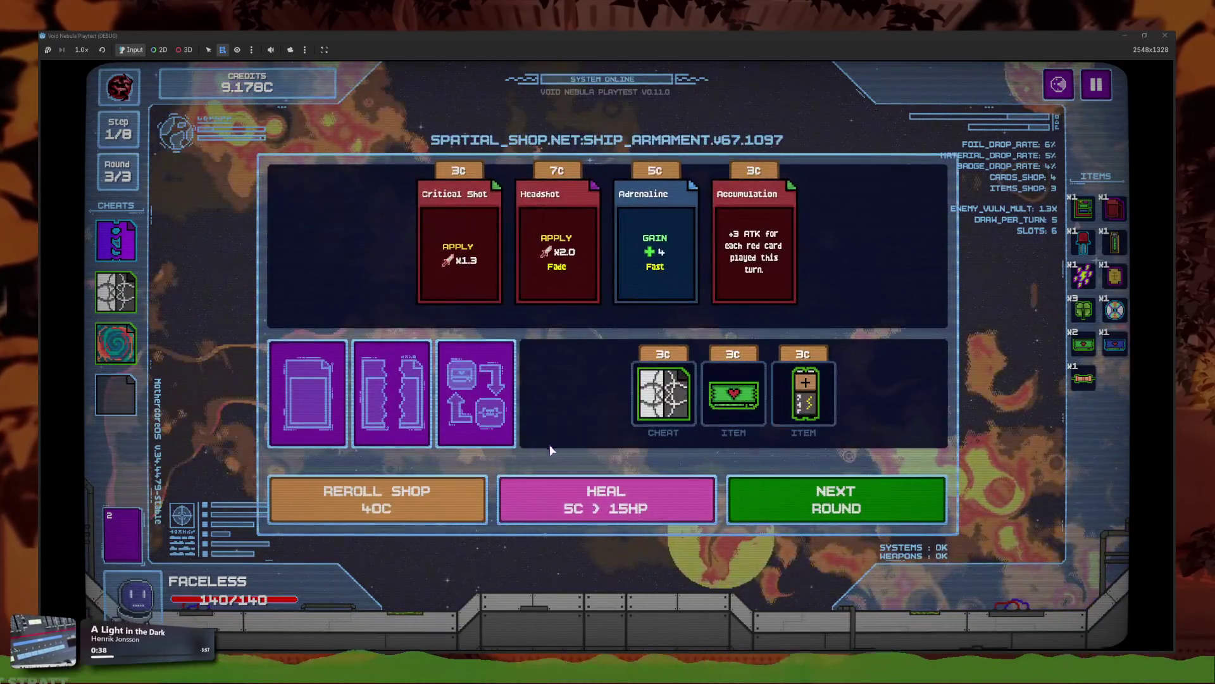
left_click(732, 389)
left_click(405, 506)
left_click(406, 507)
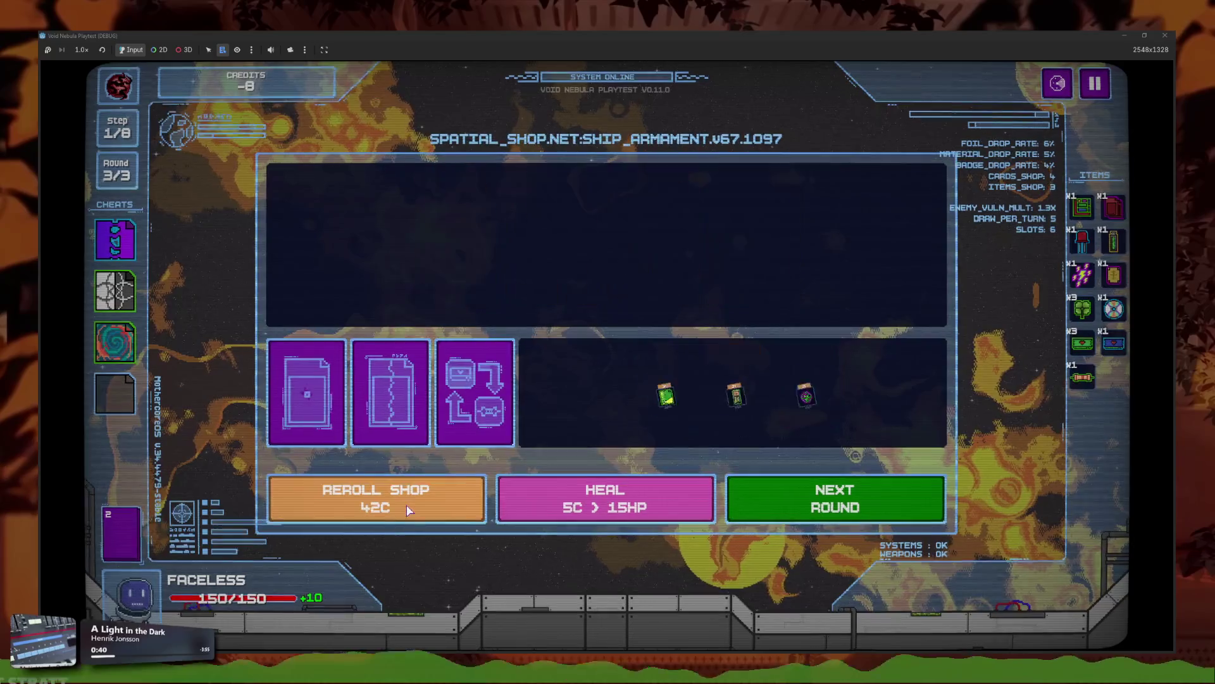
left_click(408, 509)
left_click(408, 509)
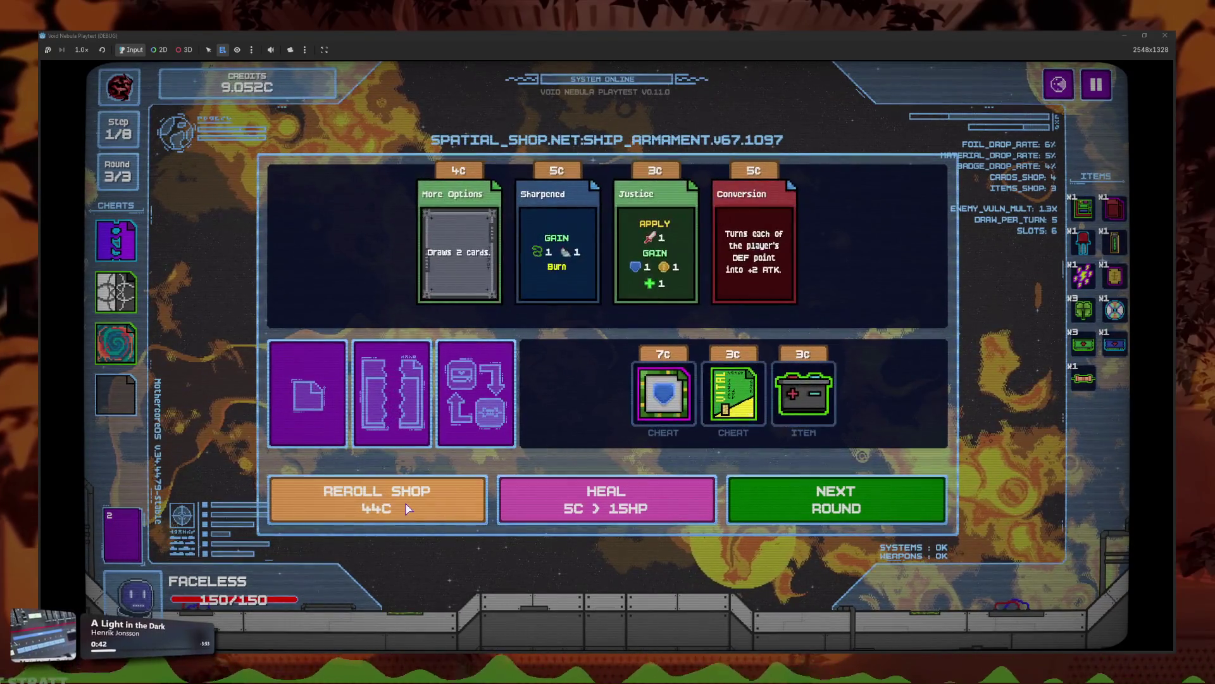
left_click(407, 510)
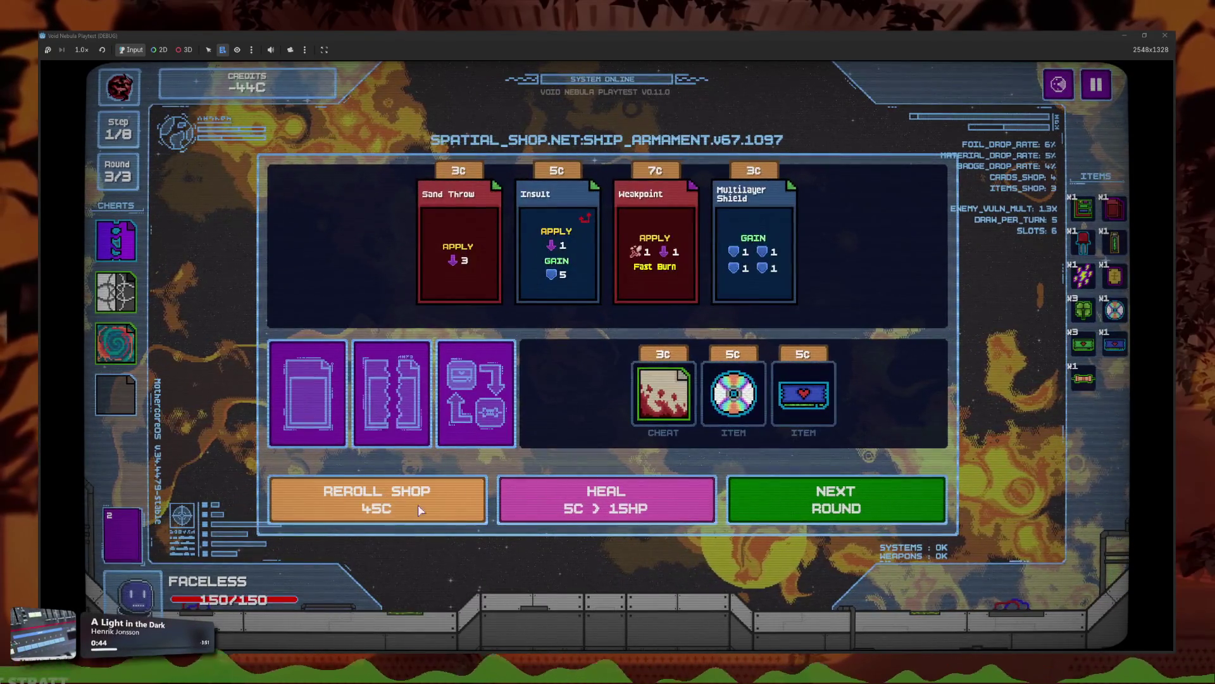
Step: Buy the Shop Extension, both 7C items, and a heart item for extra HP
left_click(726, 443)
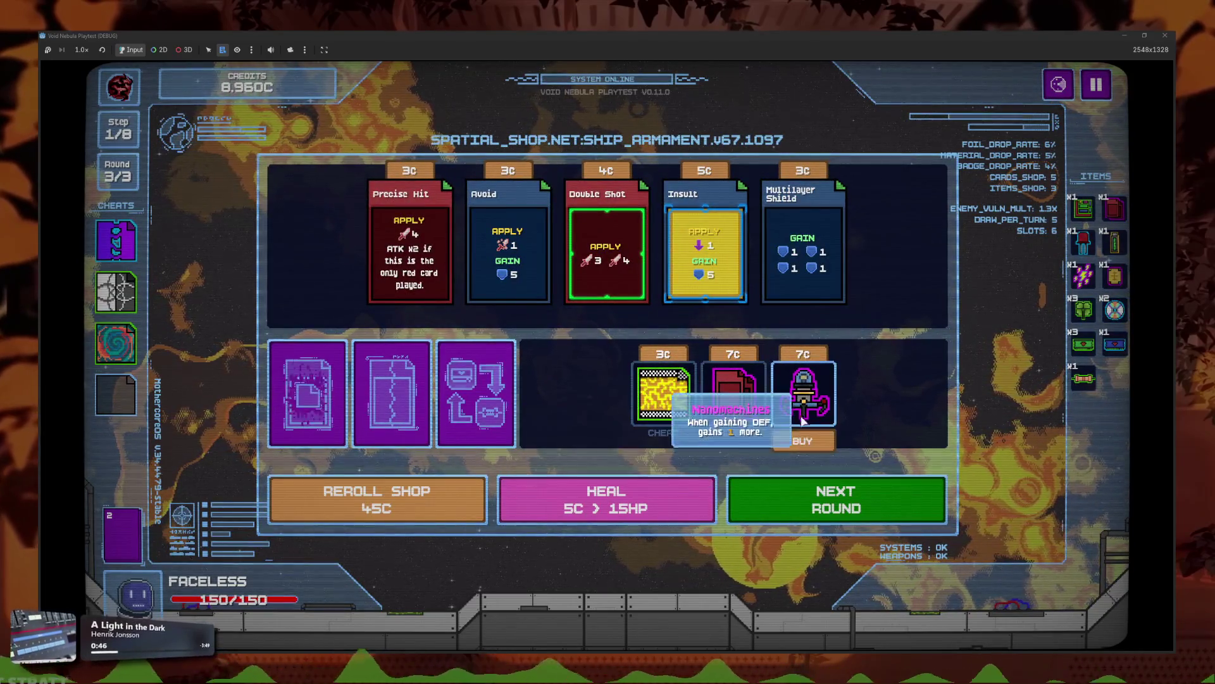
left_click(745, 440)
left_click(768, 440)
left_click(428, 494)
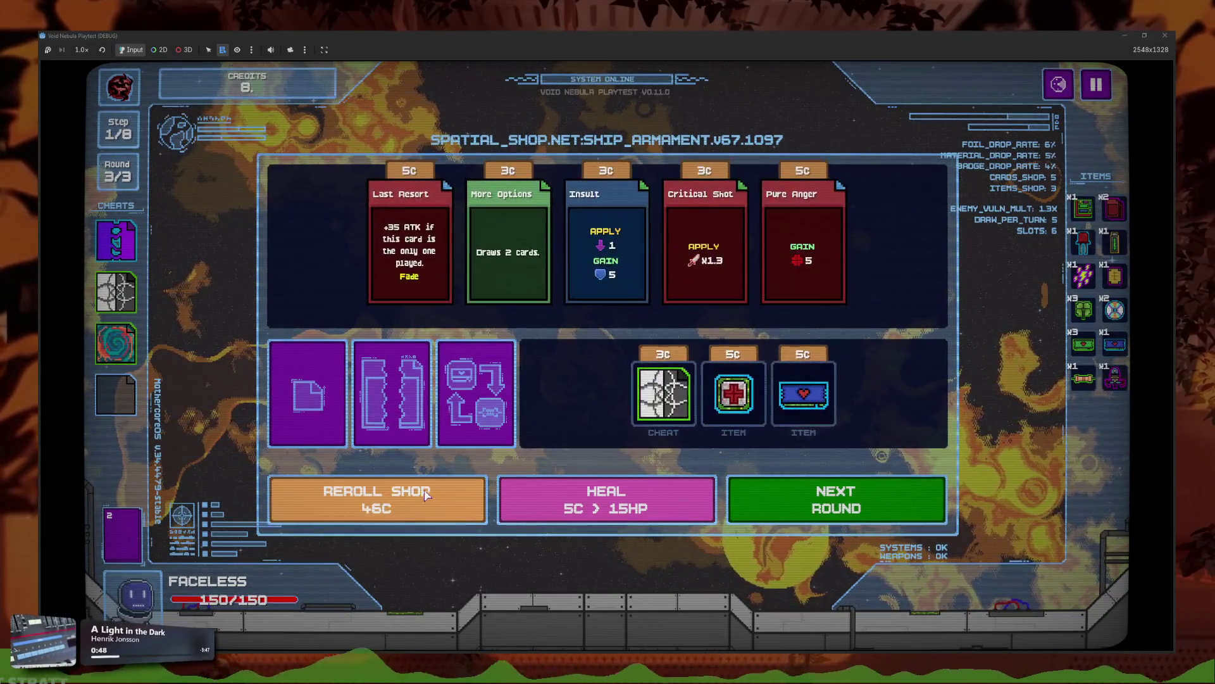
left_click(796, 429)
Step: Reroll the shop thirteen times and buy the 7C gold-cross item
left_click(413, 492)
left_click(413, 492)
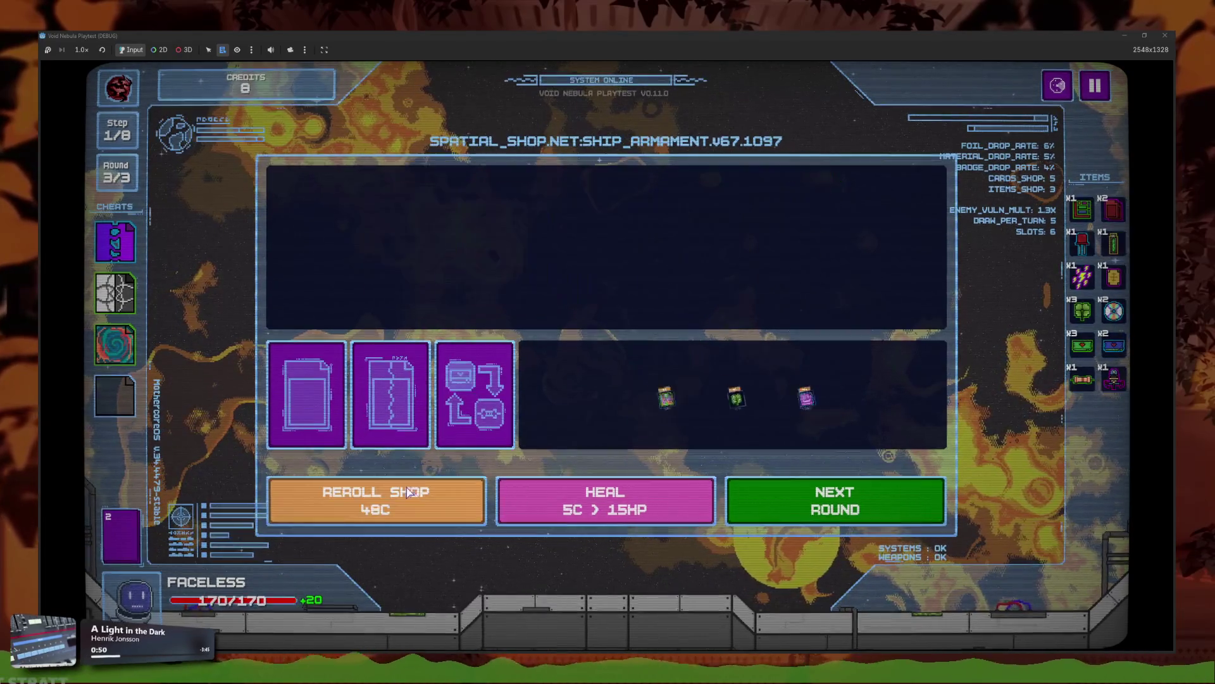
left_click(413, 492)
left_click(412, 492)
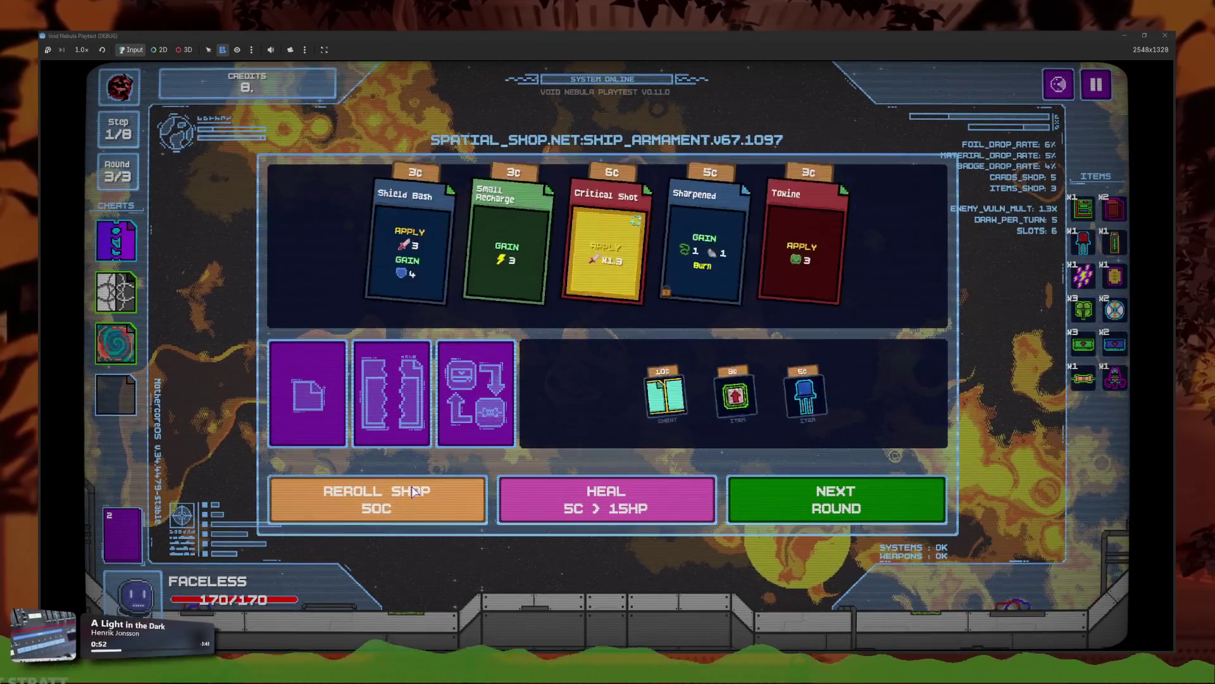
left_click(413, 492)
left_click(413, 492)
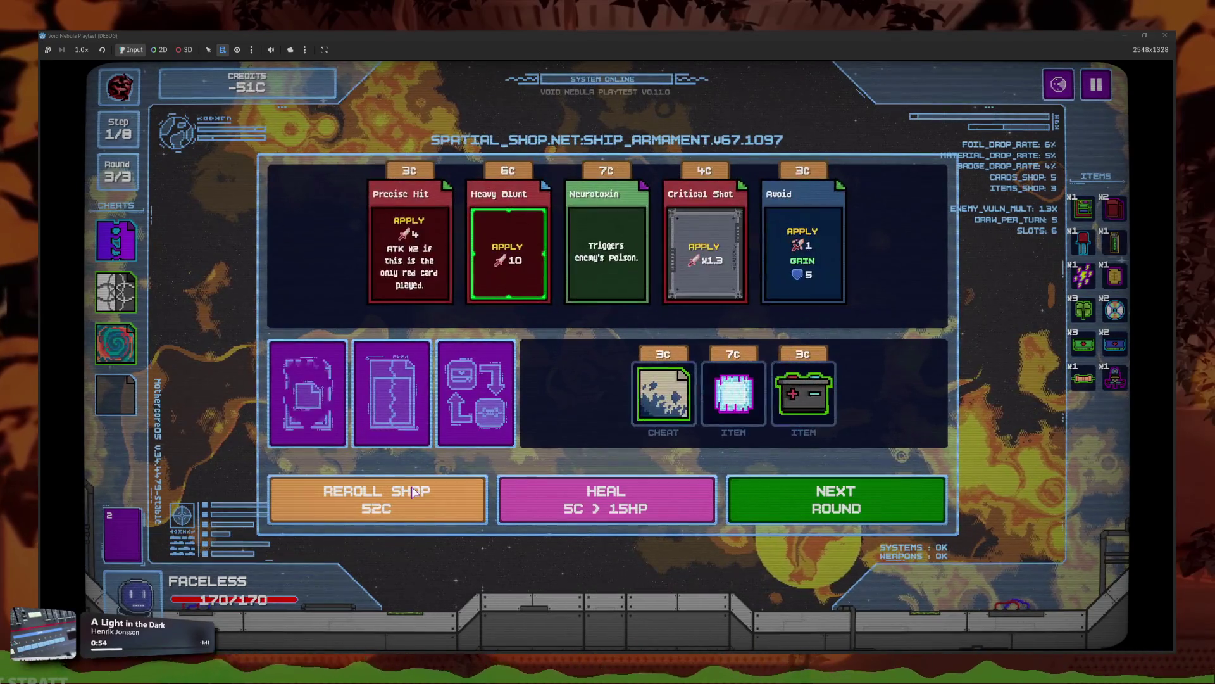
left_click(413, 492)
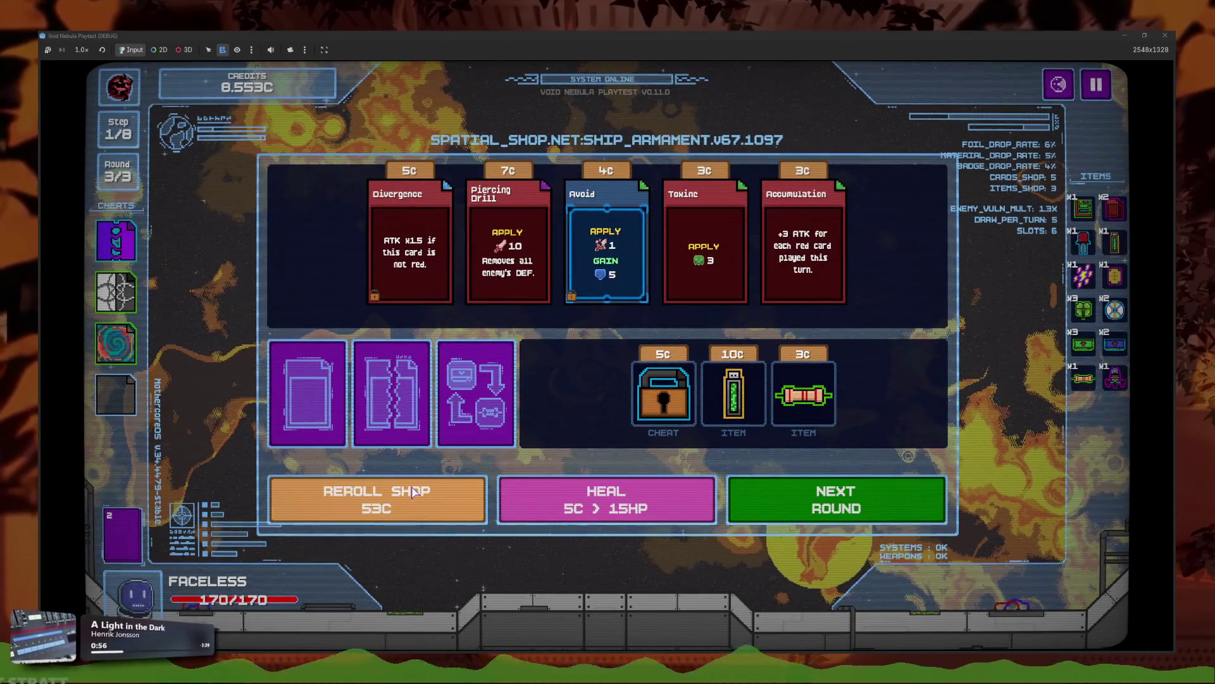
left_click(412, 491)
left_click(411, 490)
left_click(410, 488)
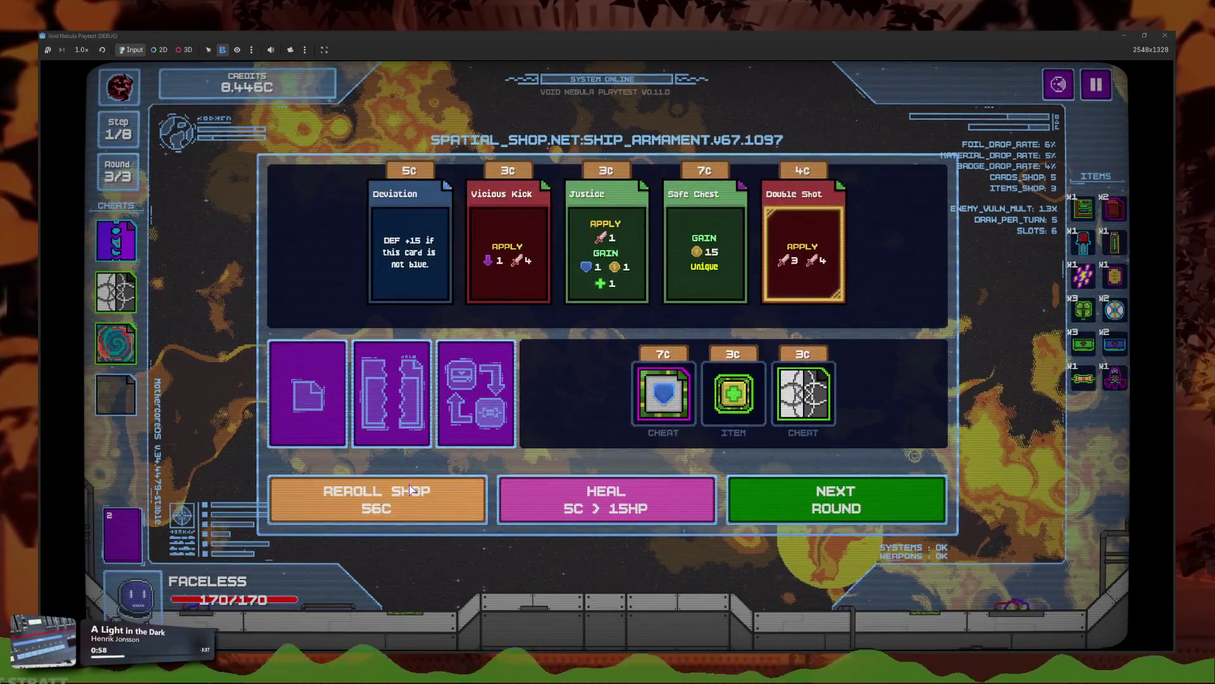
left_click(410, 488)
left_click(409, 489)
left_click(409, 489)
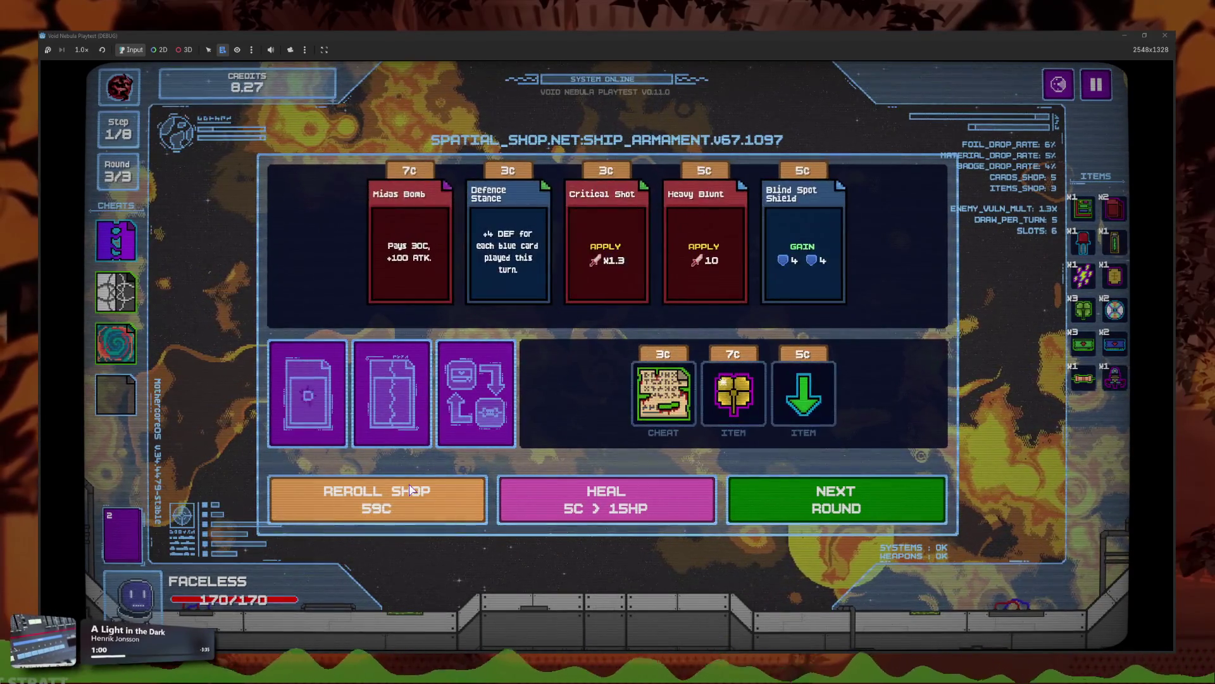
left_click(733, 393)
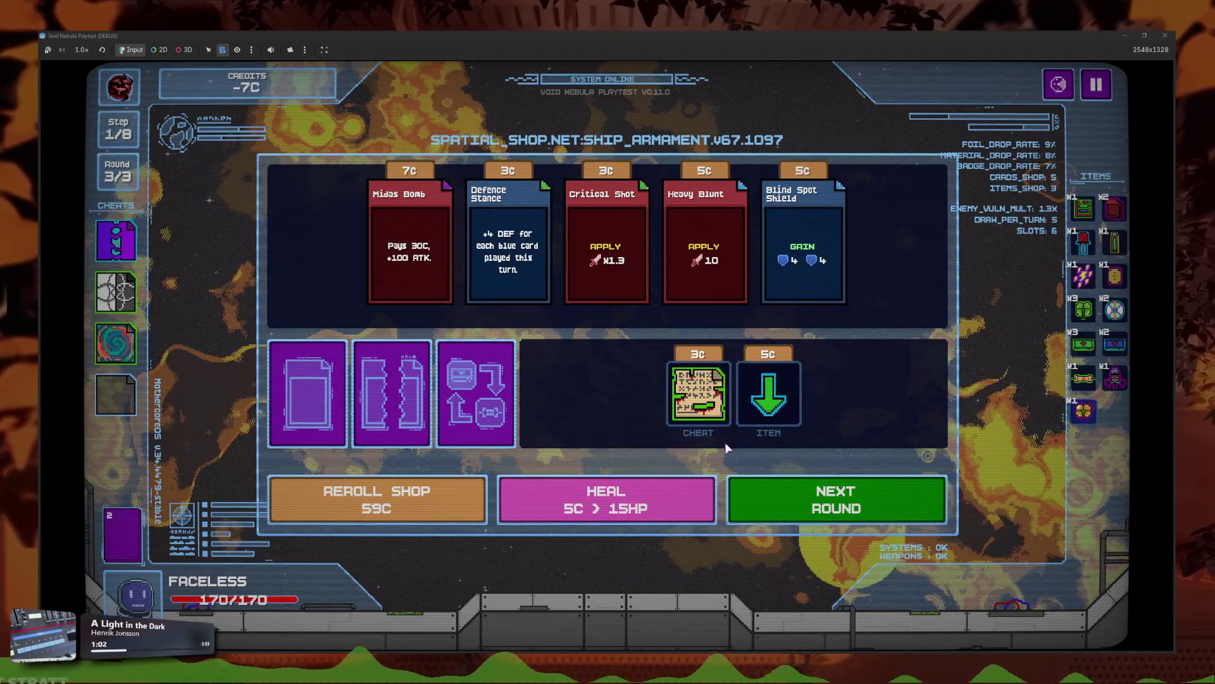
Step: Reroll twice more, buy the Cloverbit item, and pause the game
left_click(430, 503)
left_click(430, 503)
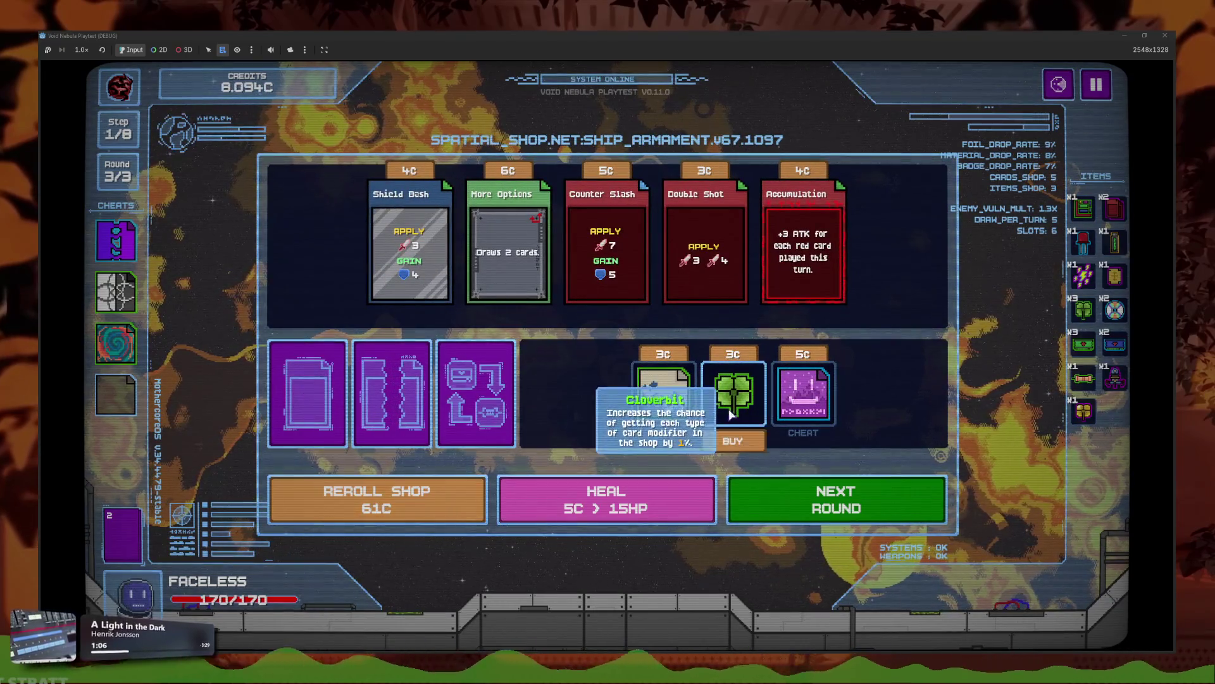
left_click(733, 393)
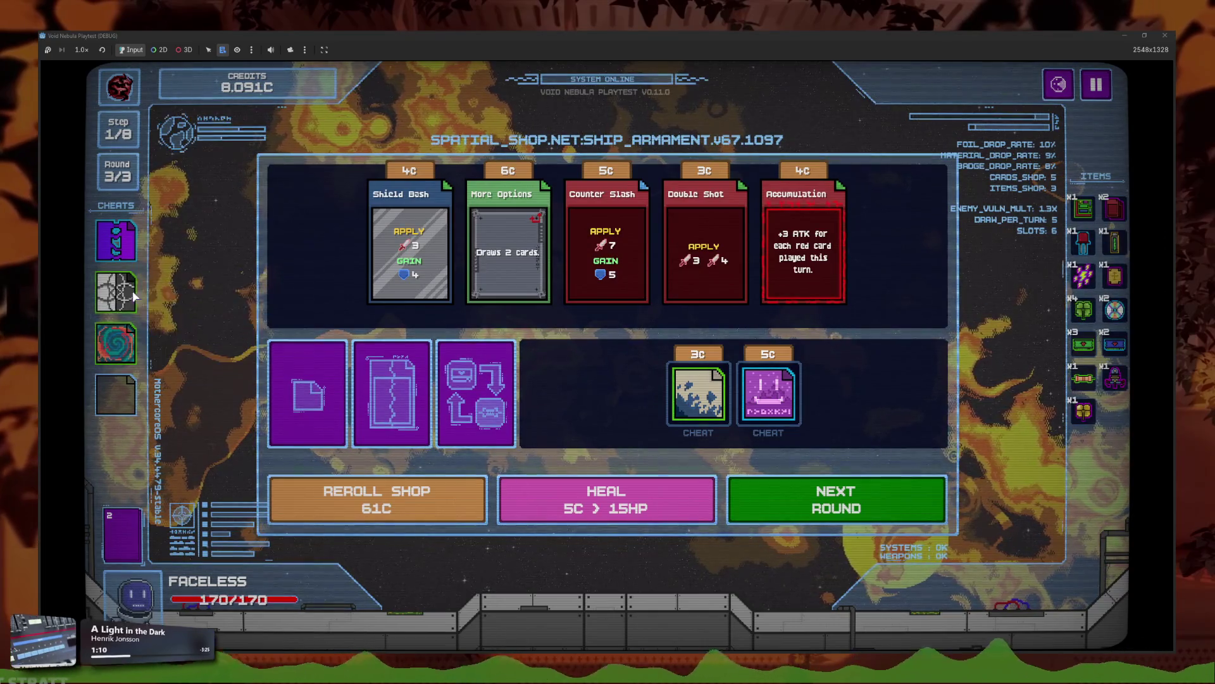
mouse_move(129, 344)
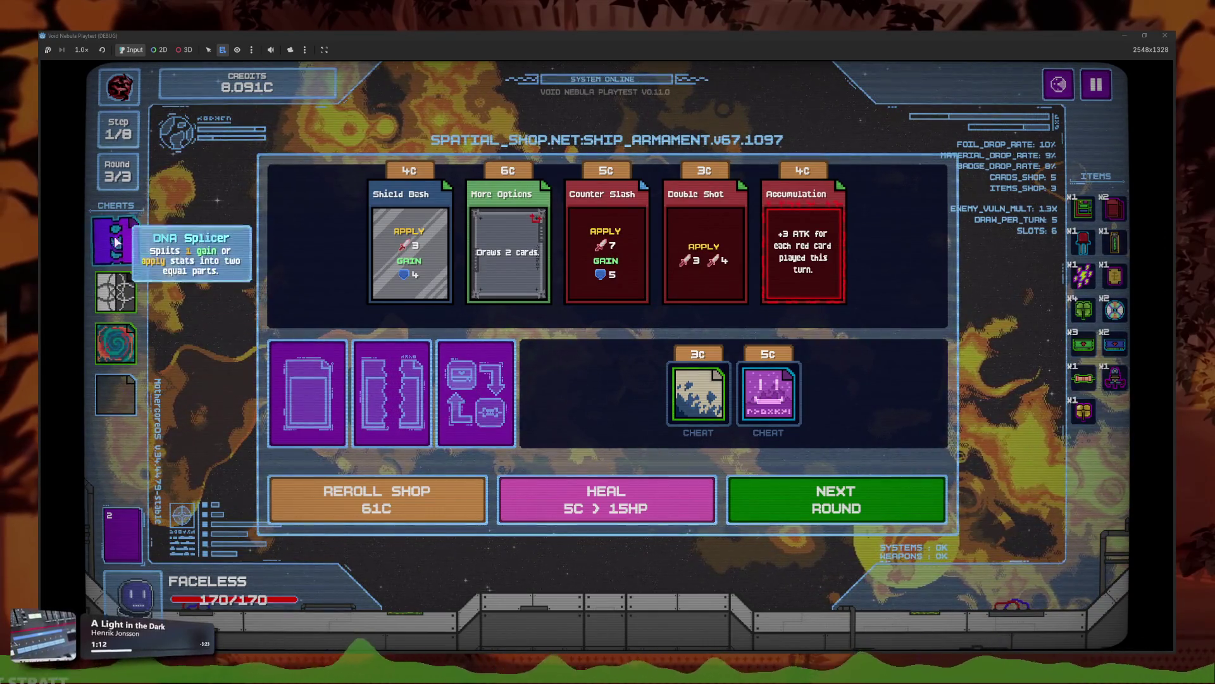
key("Escape")
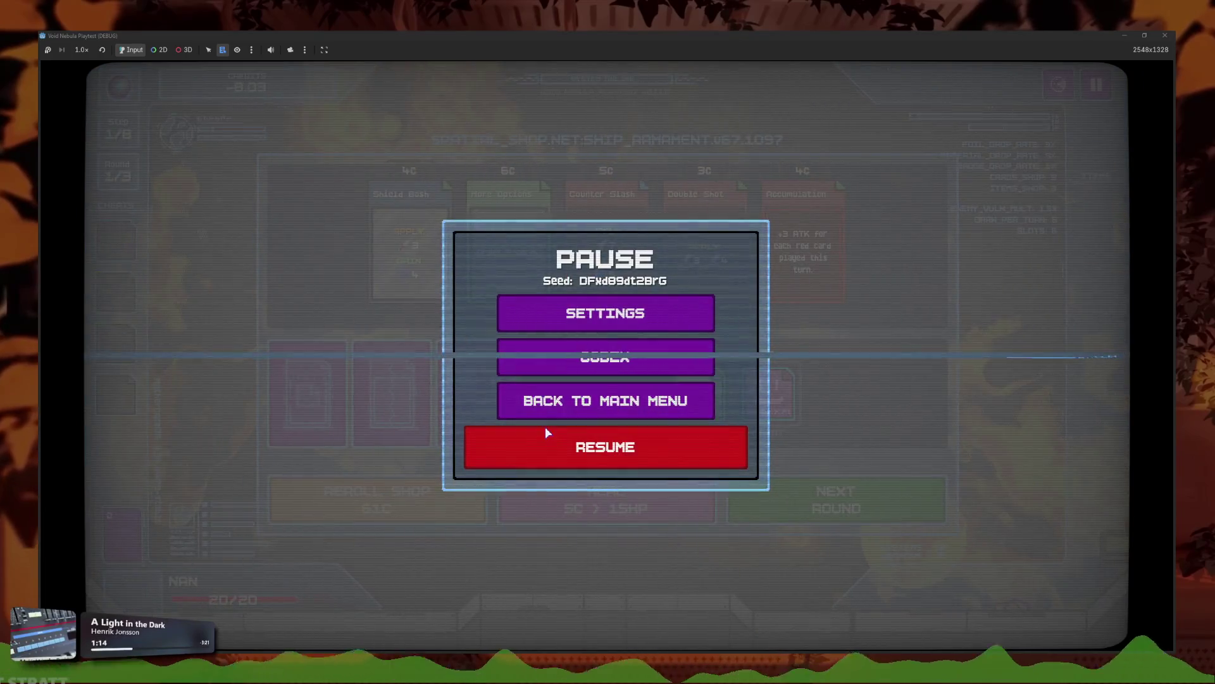
Step: Quit to the main menu, start then abandon a new run, and continue the saved run
left_click(557, 408)
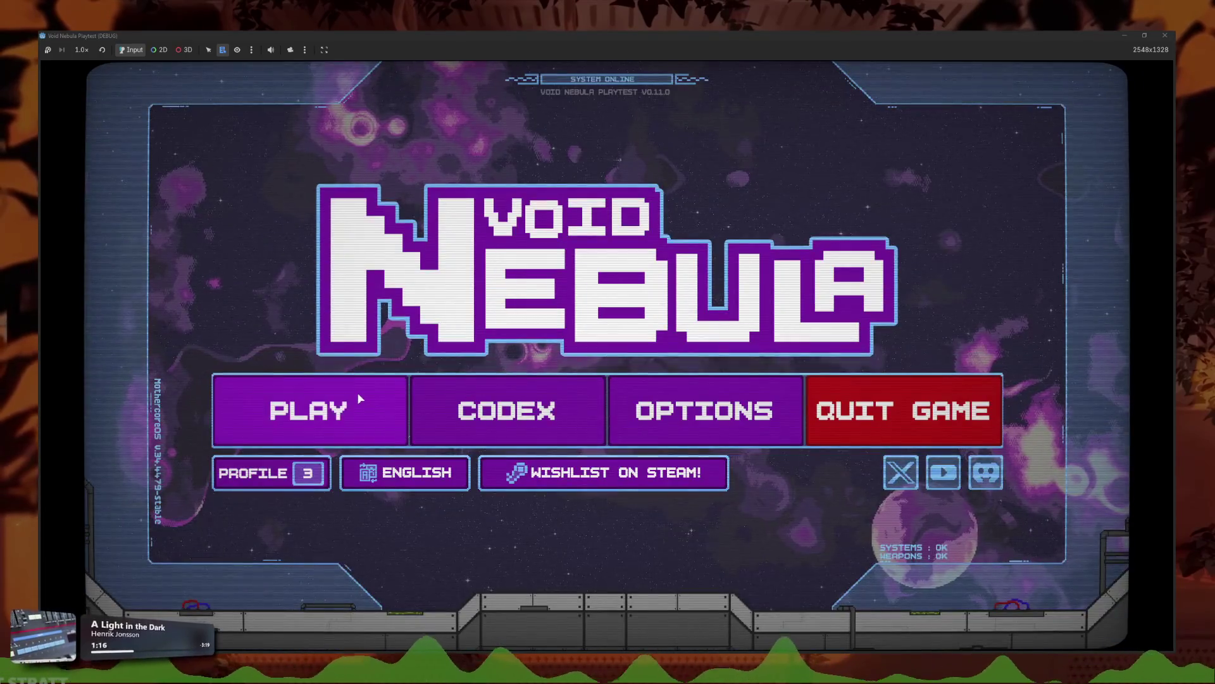
left_click(360, 399)
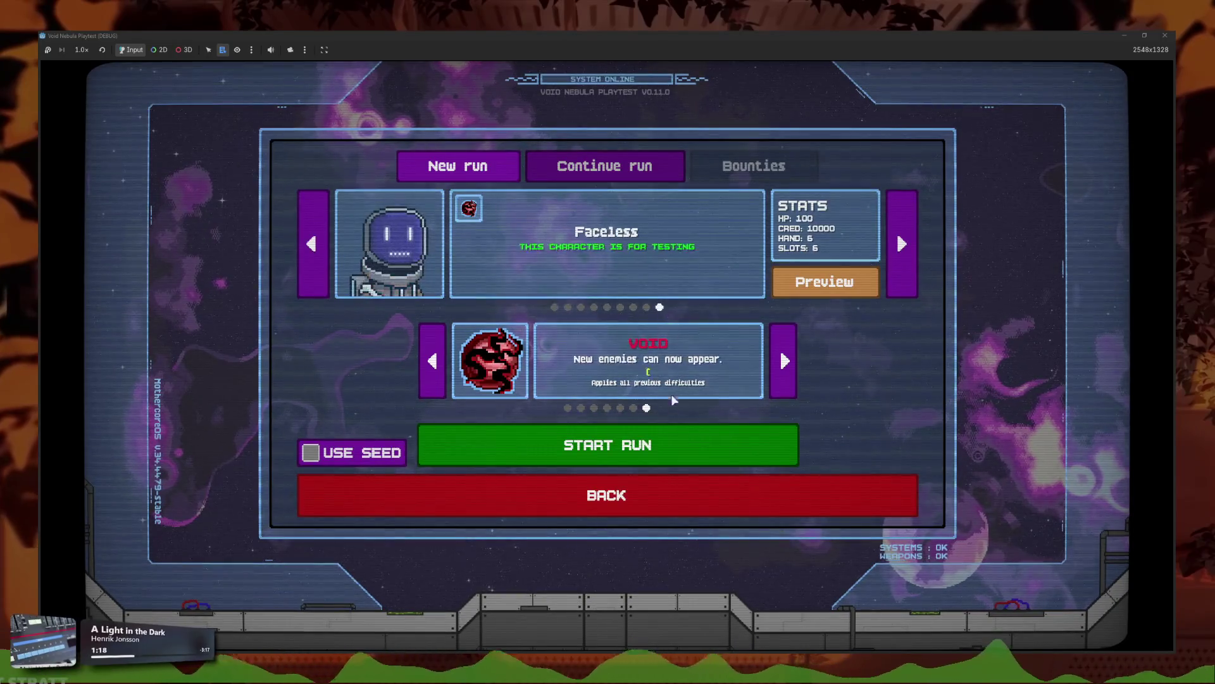
left_click(679, 434)
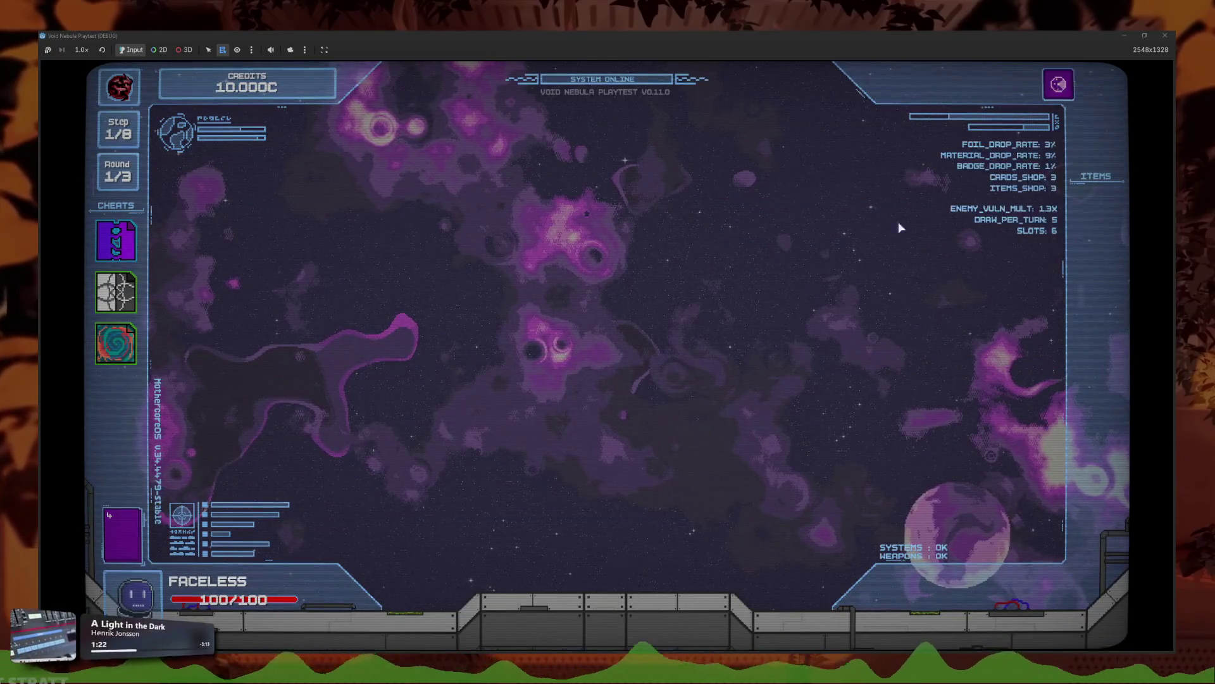
left_click(1099, 85)
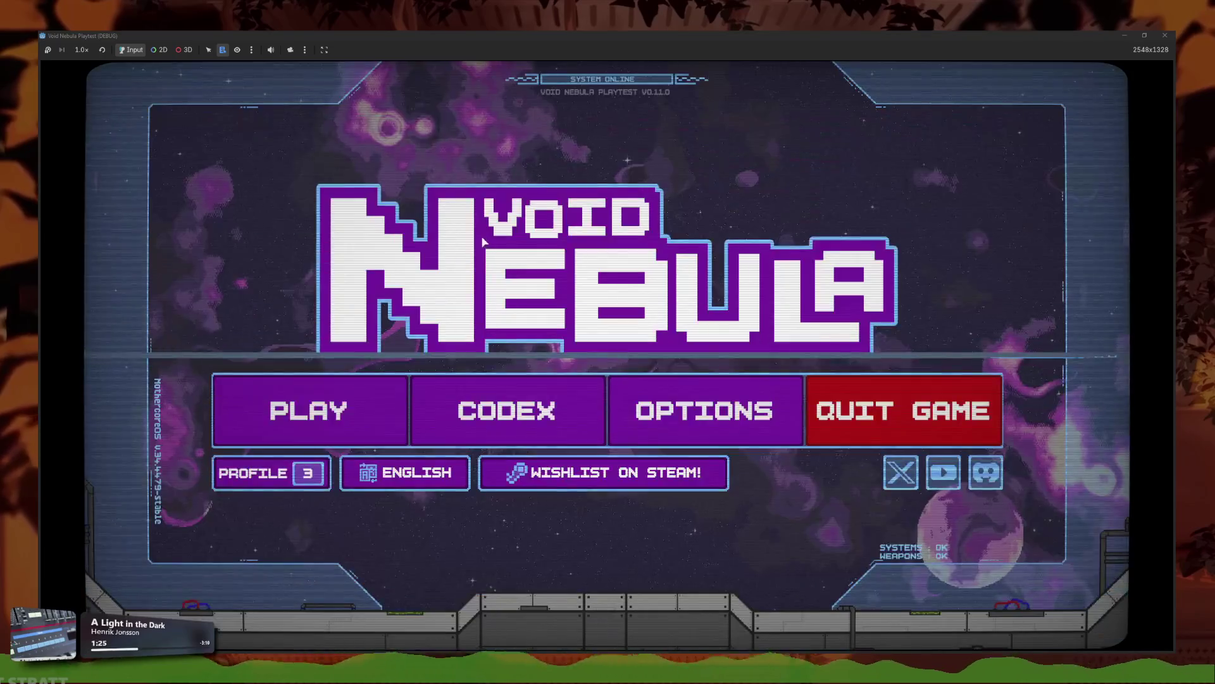
left_click(393, 407)
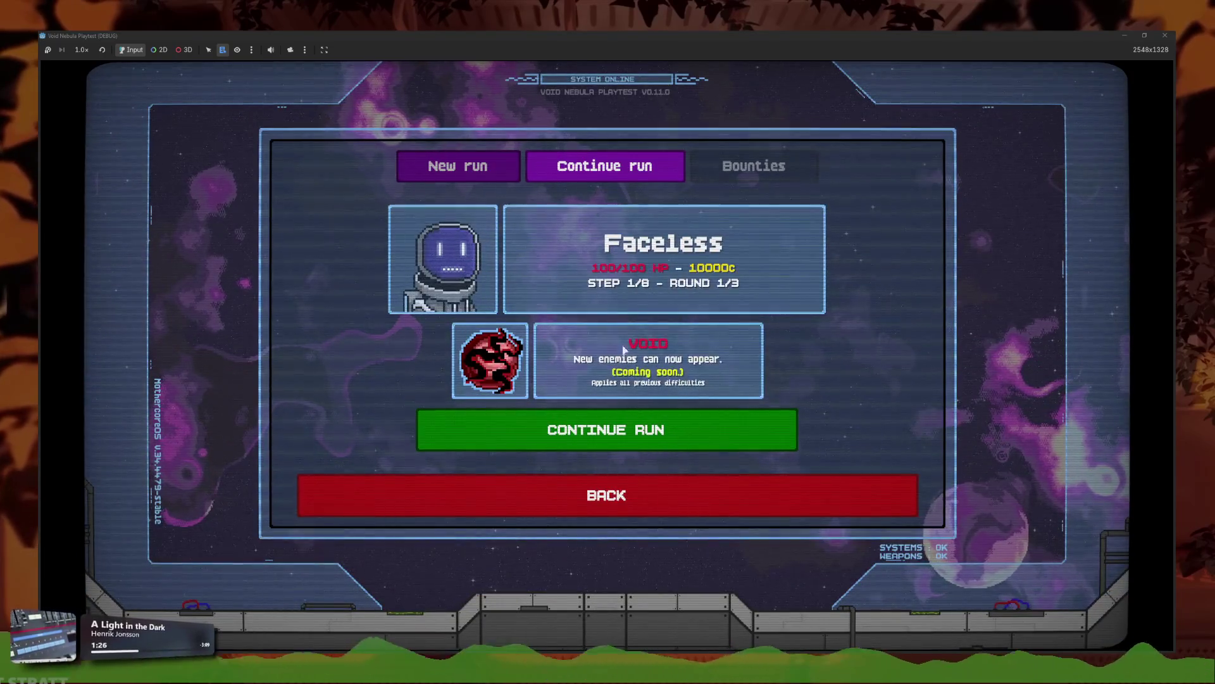
left_click(654, 420)
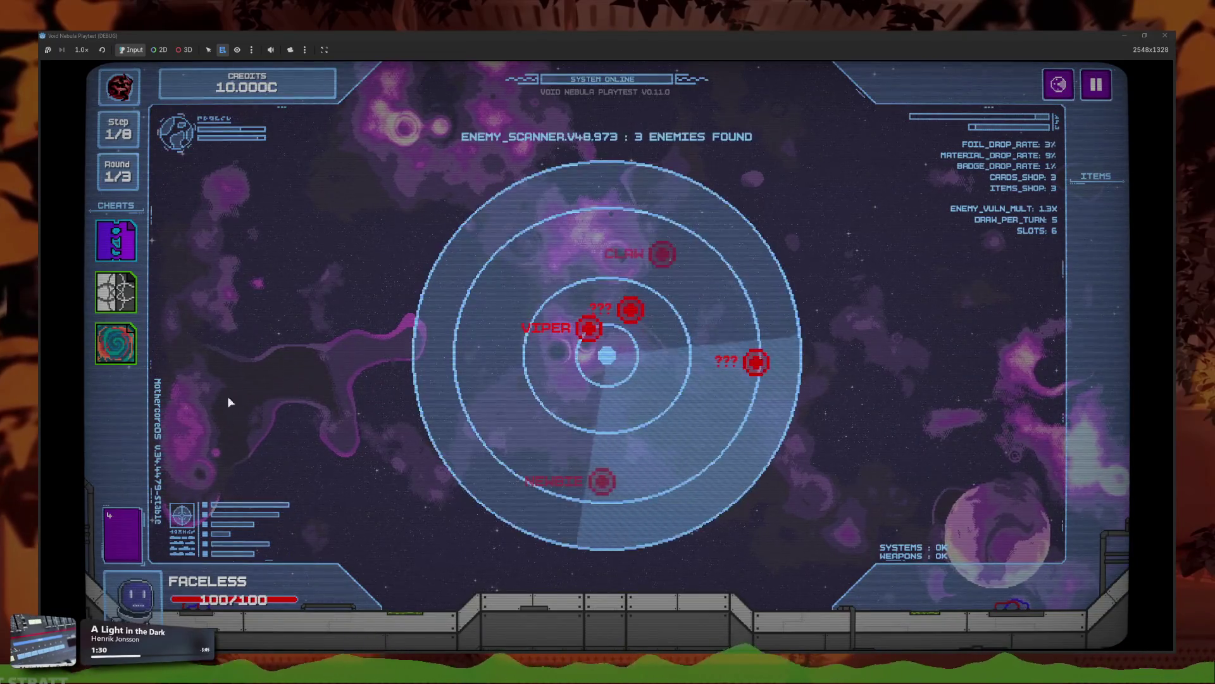
Step: Play two Slash cards against VIPER and cash out the kill into the shop
left_click(607, 589)
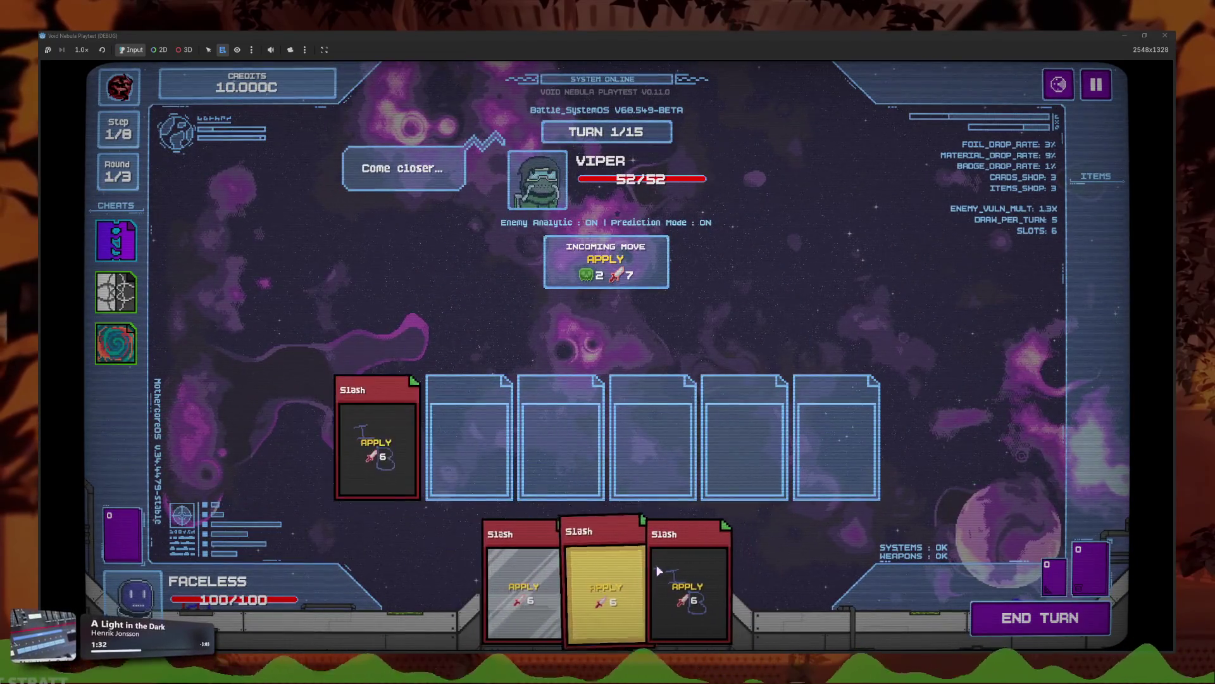
left_click(632, 582)
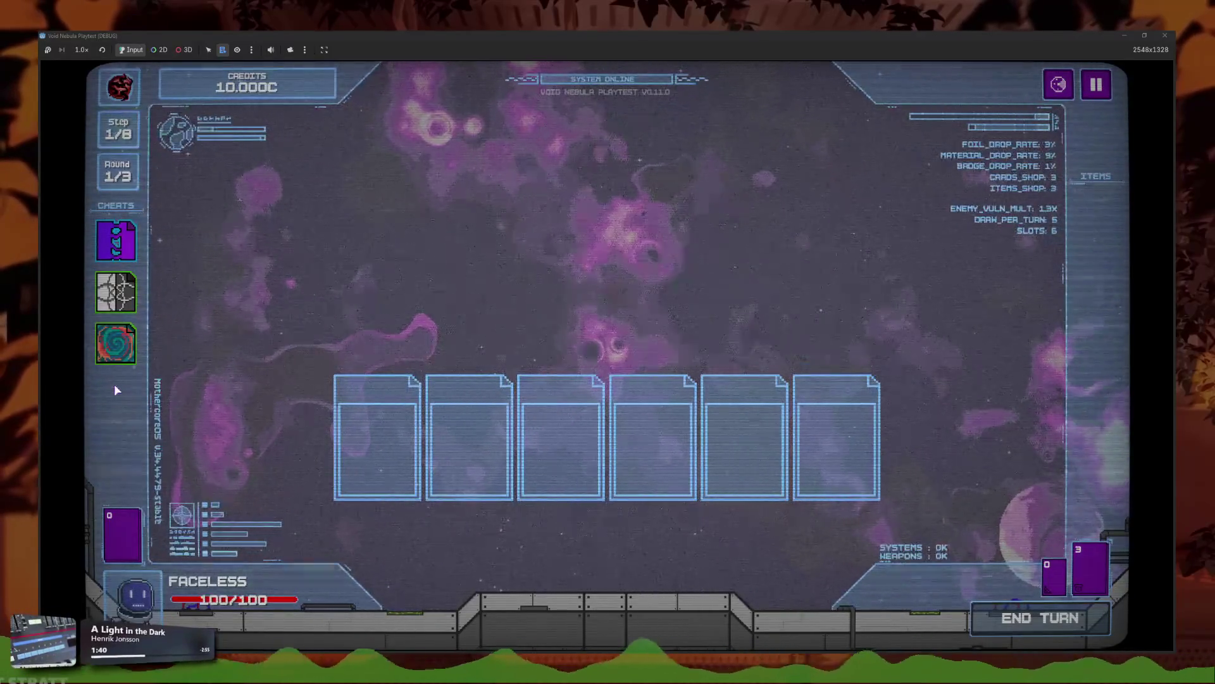
left_click(441, 491)
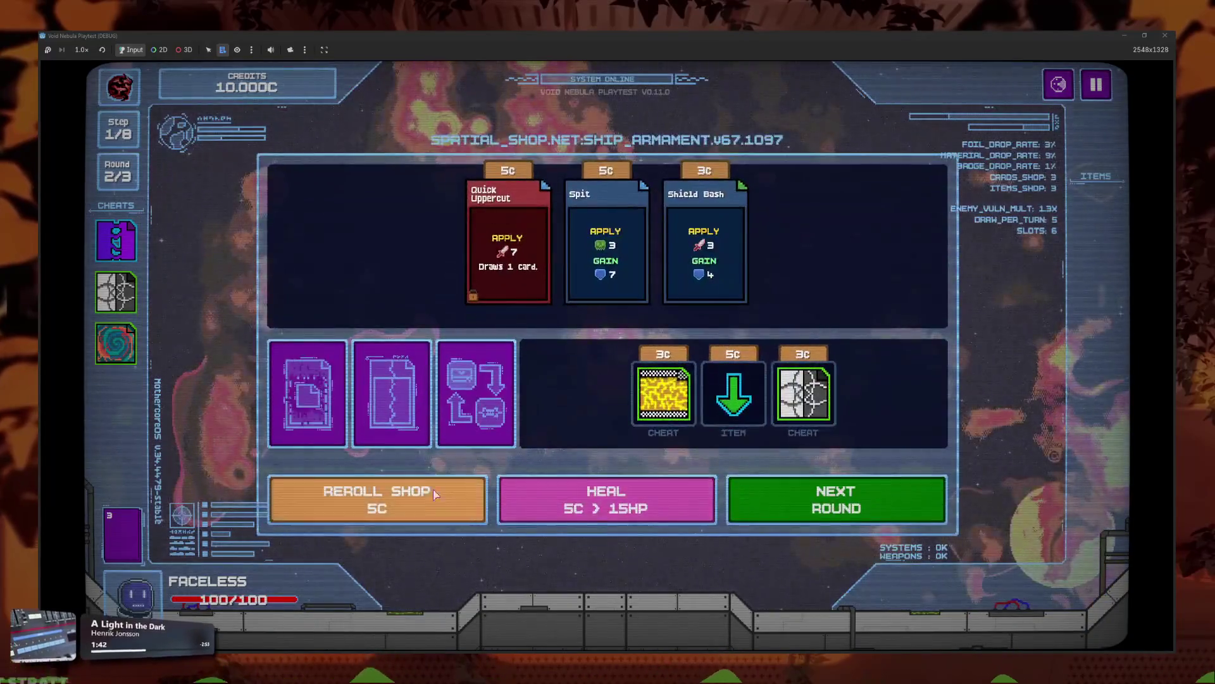
Step: Buy the 3c item, Vulnerability Hack, skull item, yellow cheat and 10c heart item across rerolls
left_click(733, 442)
mouse_move(762, 447)
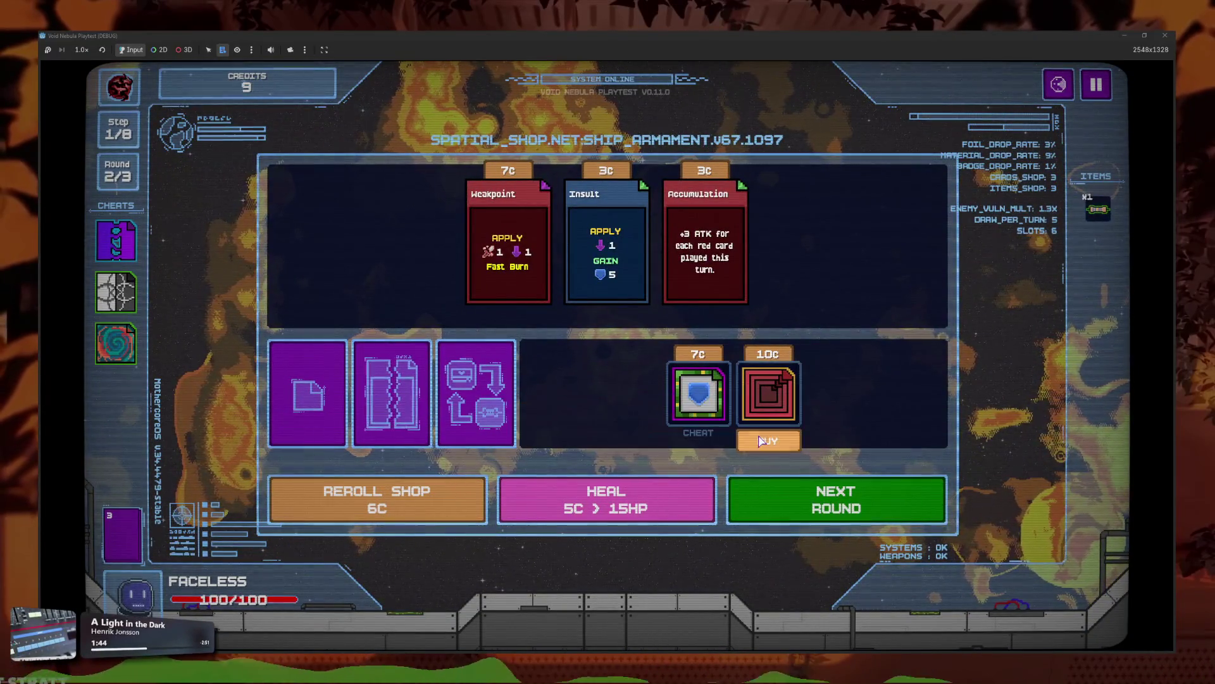
key("r")
mouse_move(666, 425)
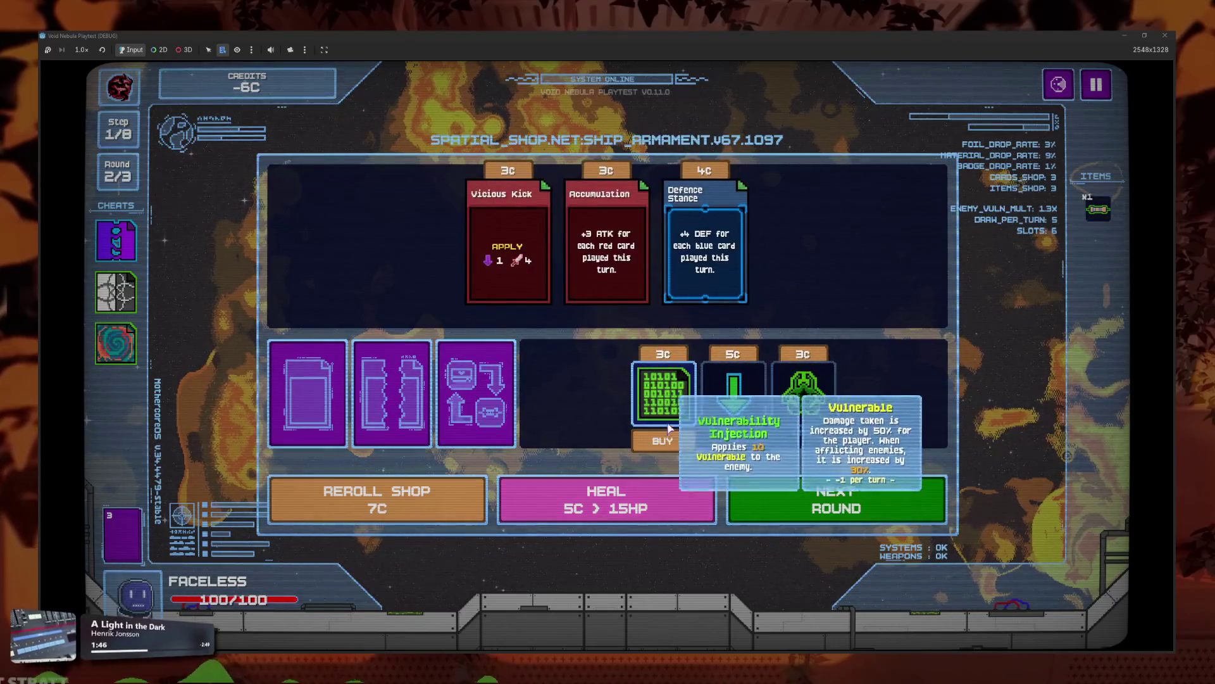
left_click(721, 441)
left_click(767, 441)
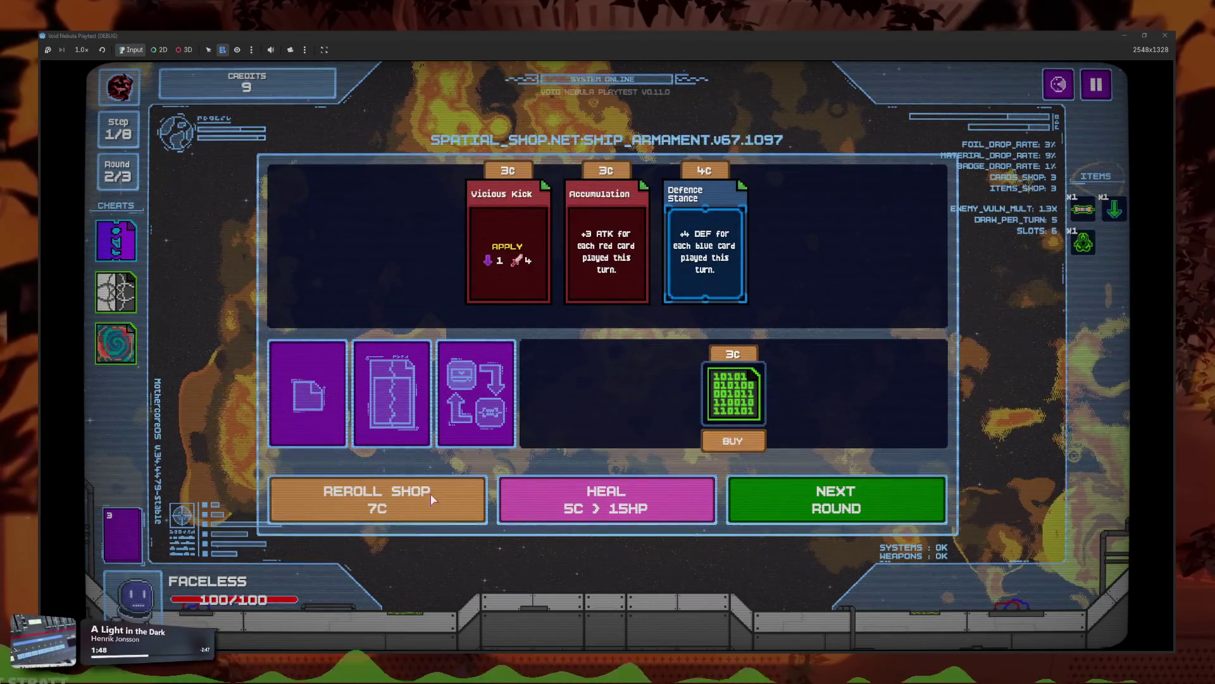
key("r")
left_click(683, 412)
key("r")
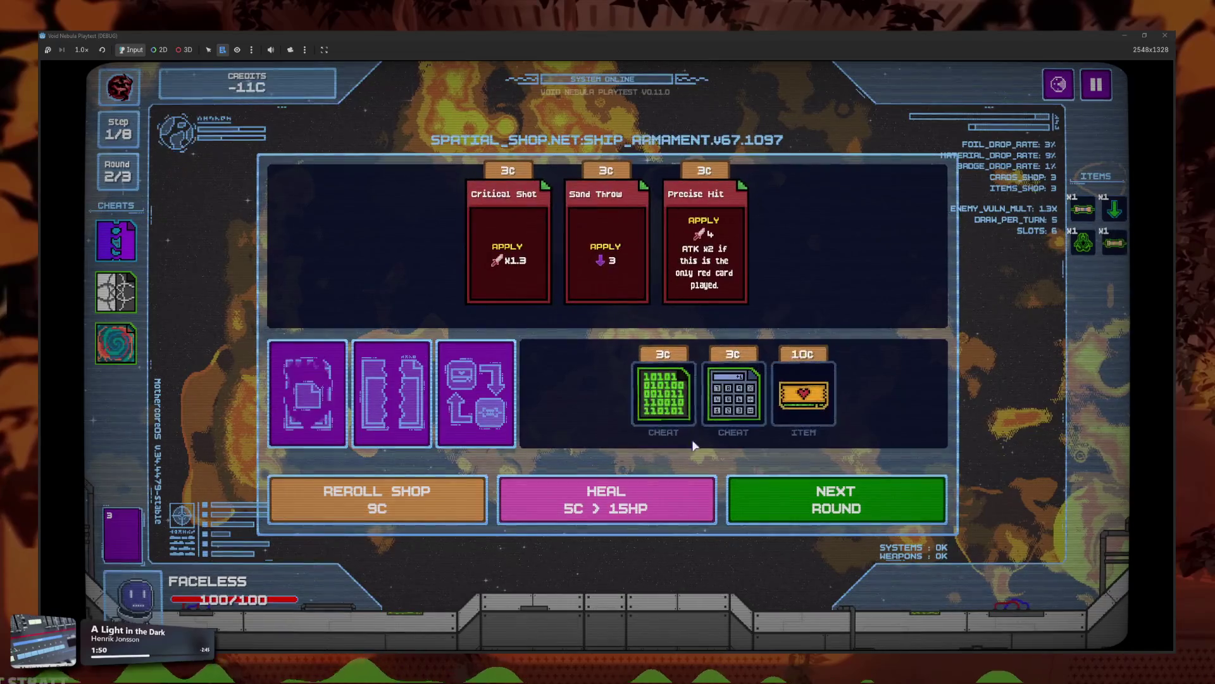
left_click(805, 440)
Step: Reroll and buy the maze, razor, red, blue, 7C and a second 3C razor item
left_click(408, 506)
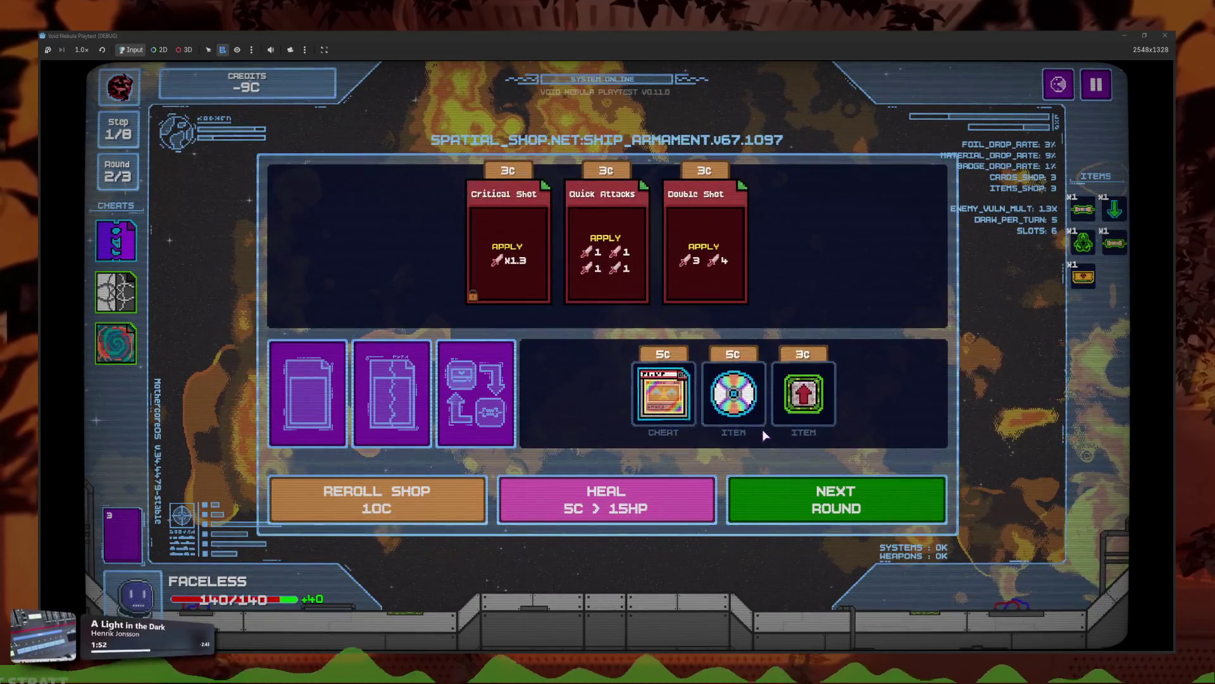
mouse_move(745, 446)
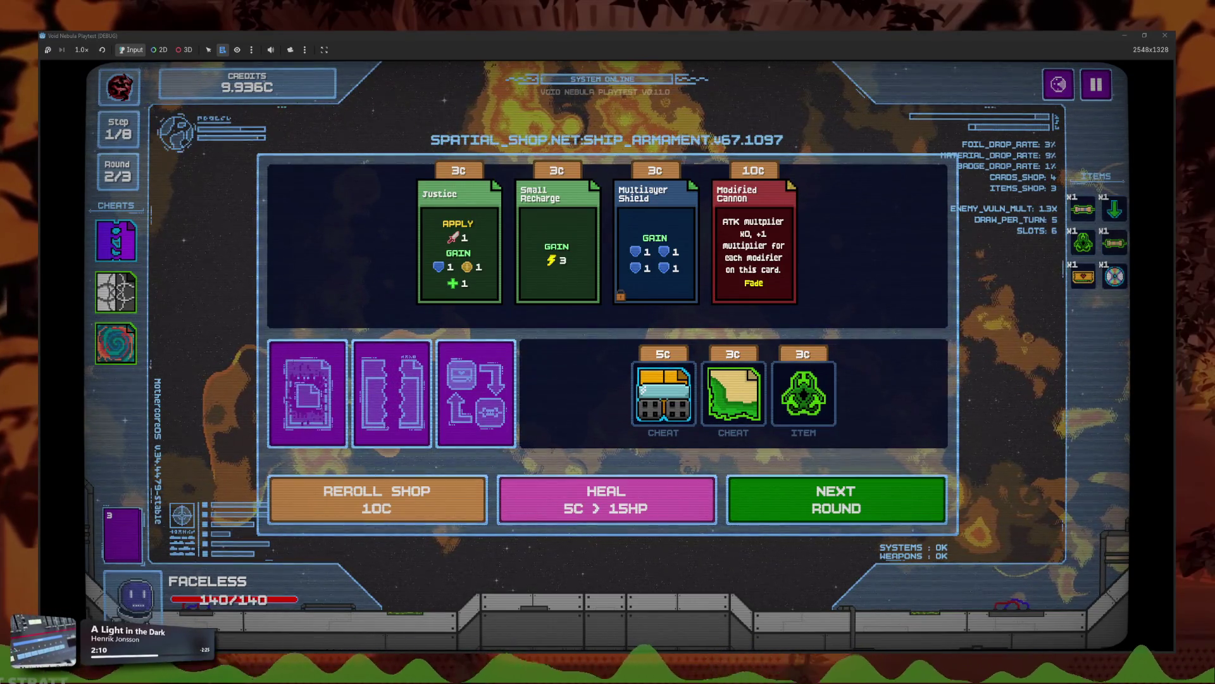
left_click(316, 500)
left_click(767, 419)
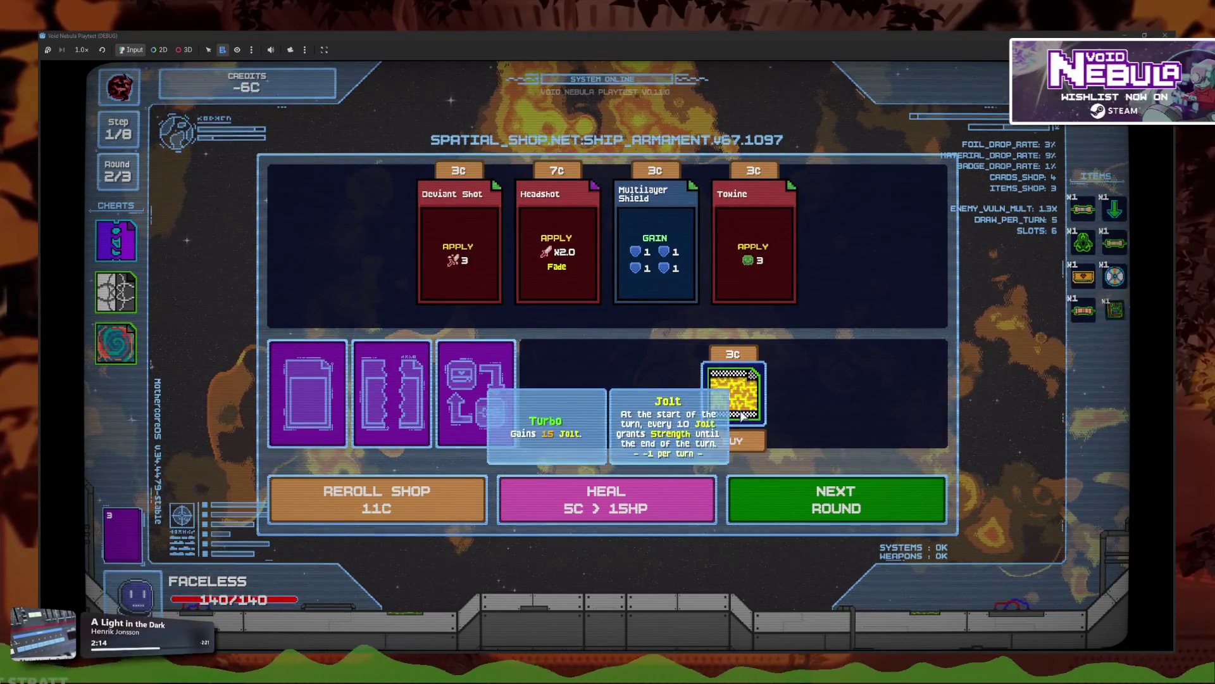
left_click(380, 500)
left_click(801, 411)
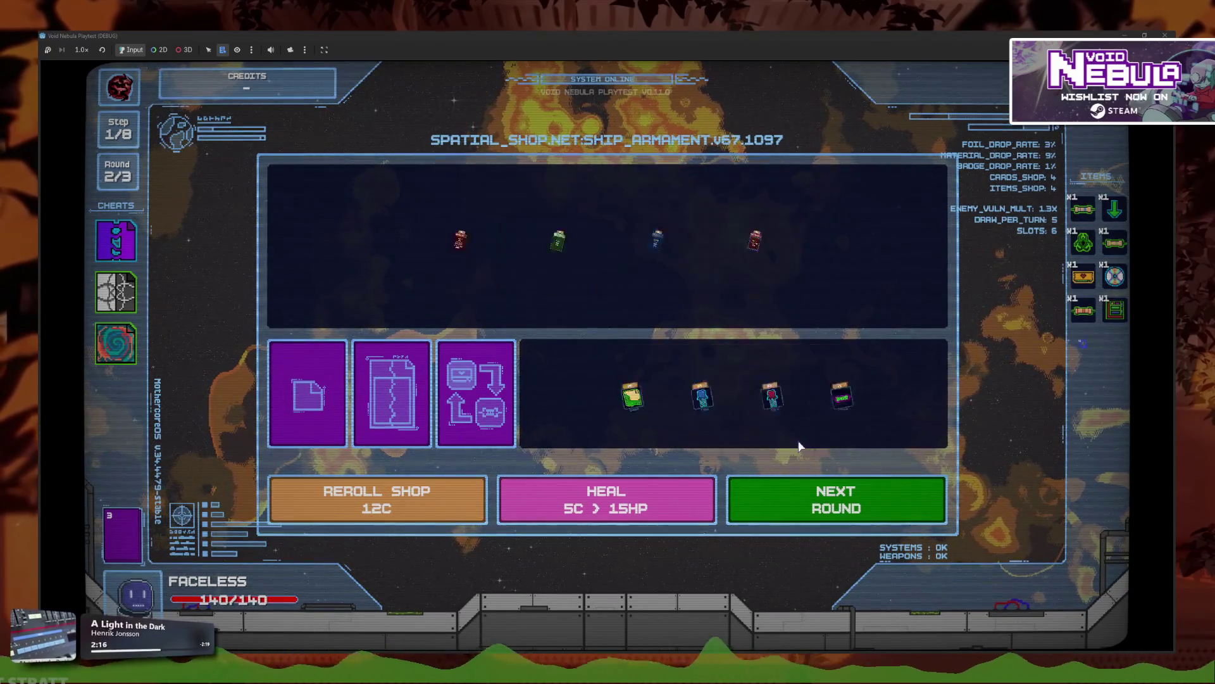
left_click(759, 406)
left_click(747, 405)
left_click(782, 438)
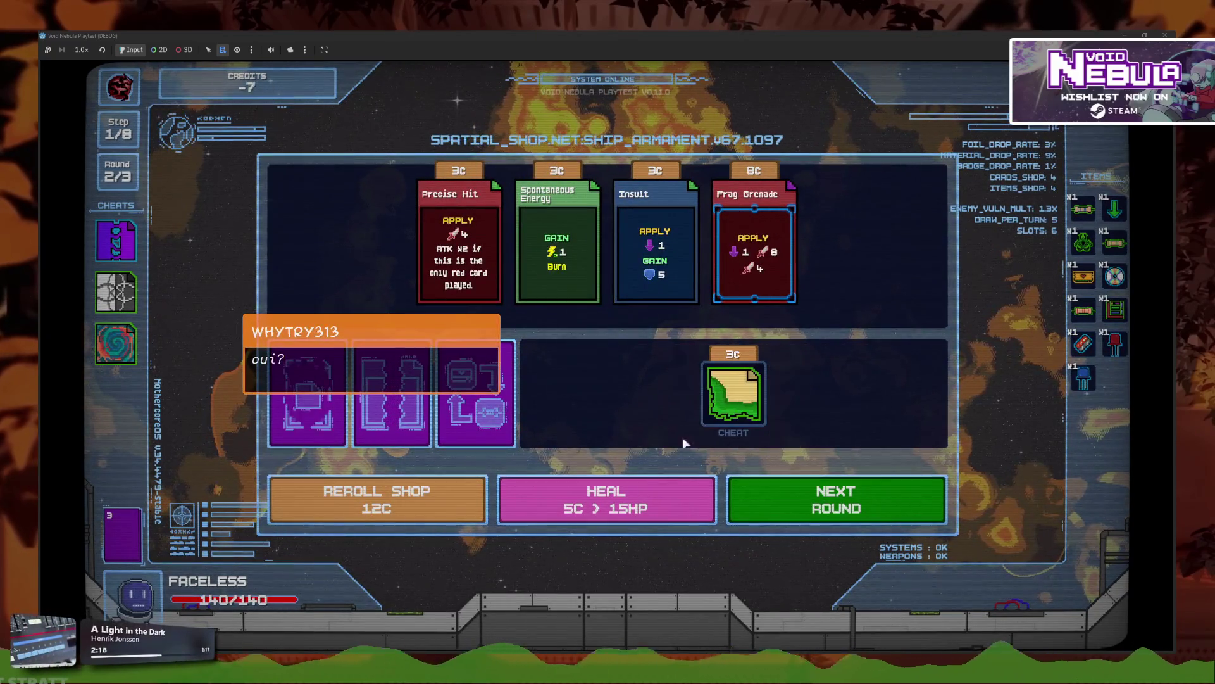
left_click(386, 492)
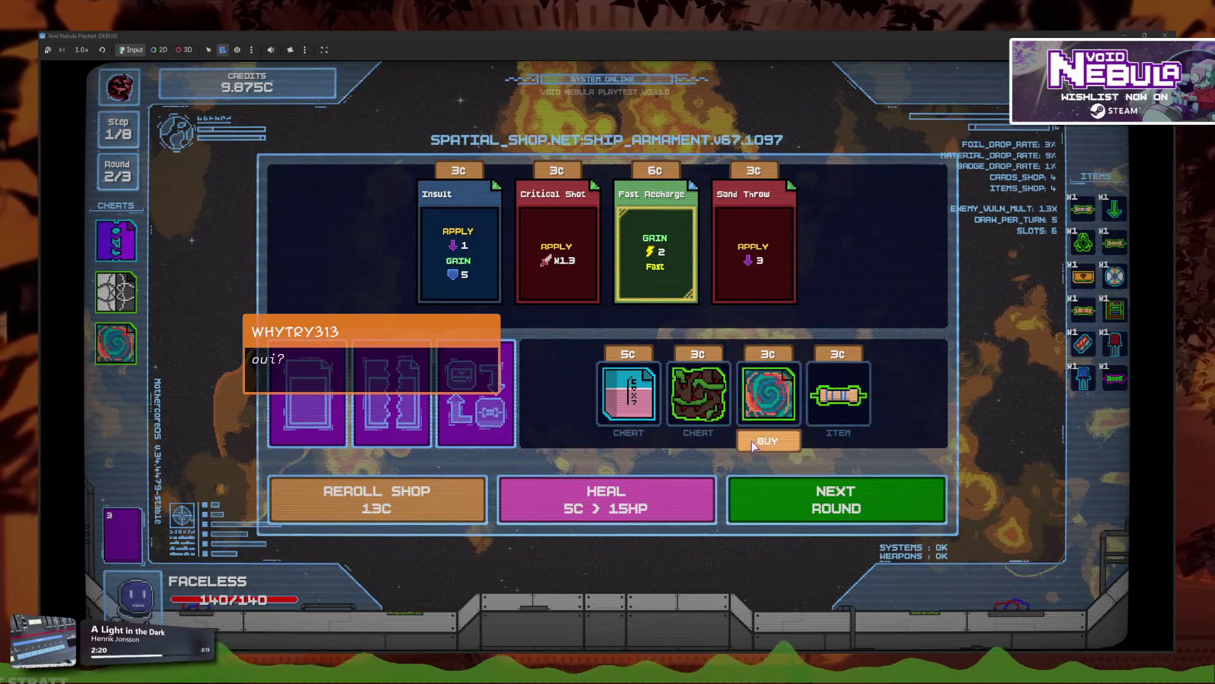
left_click(836, 441)
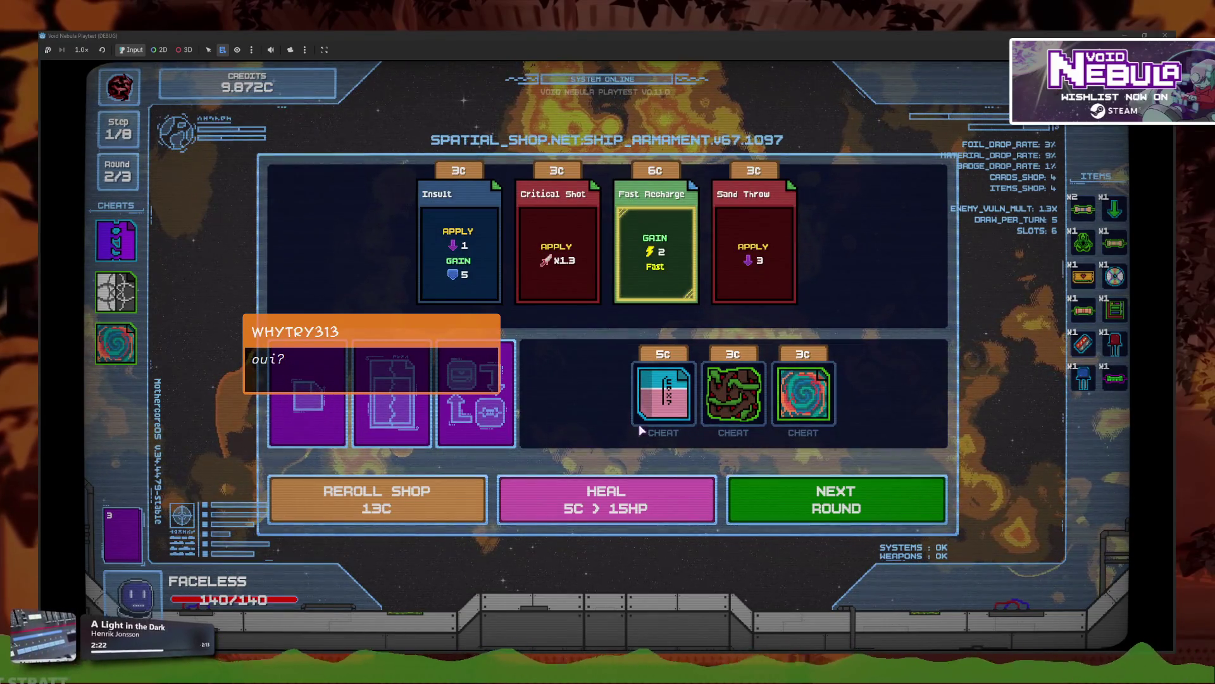
Step: Reroll and buy the Floppy Disk, heart, biohazard, battery and resistor items
left_click(377, 500)
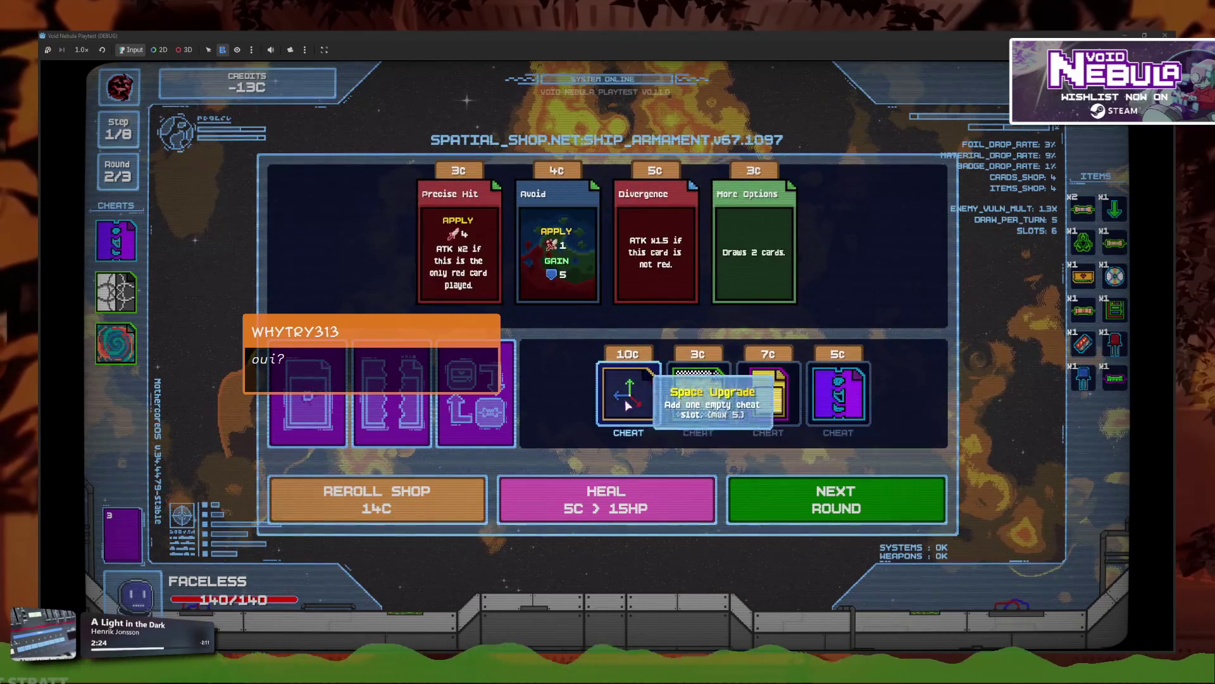
mouse_move(762, 412)
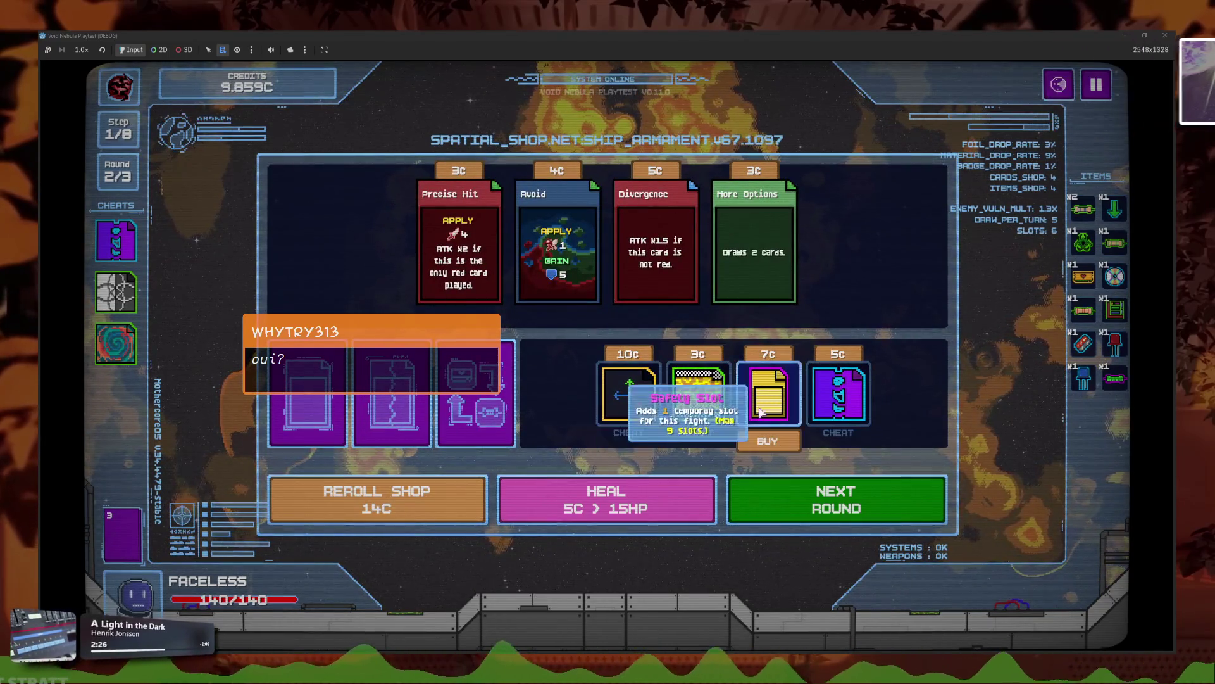
key("r")
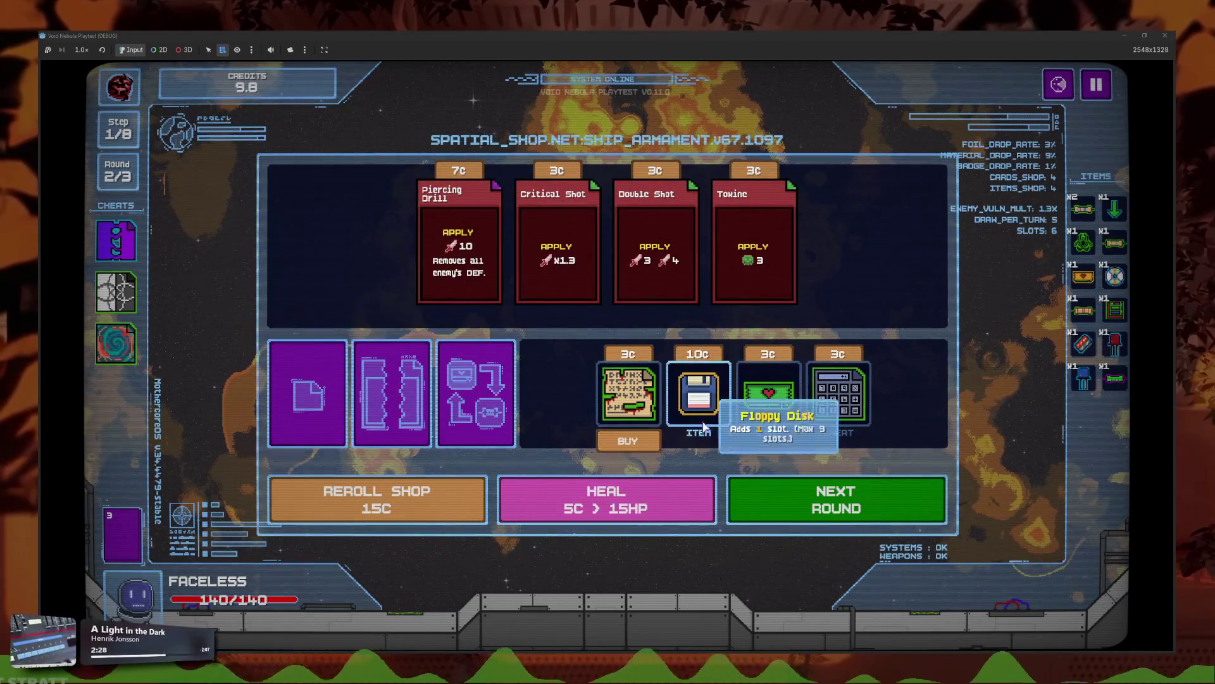
left_click(702, 423)
left_click(700, 422)
key("r")
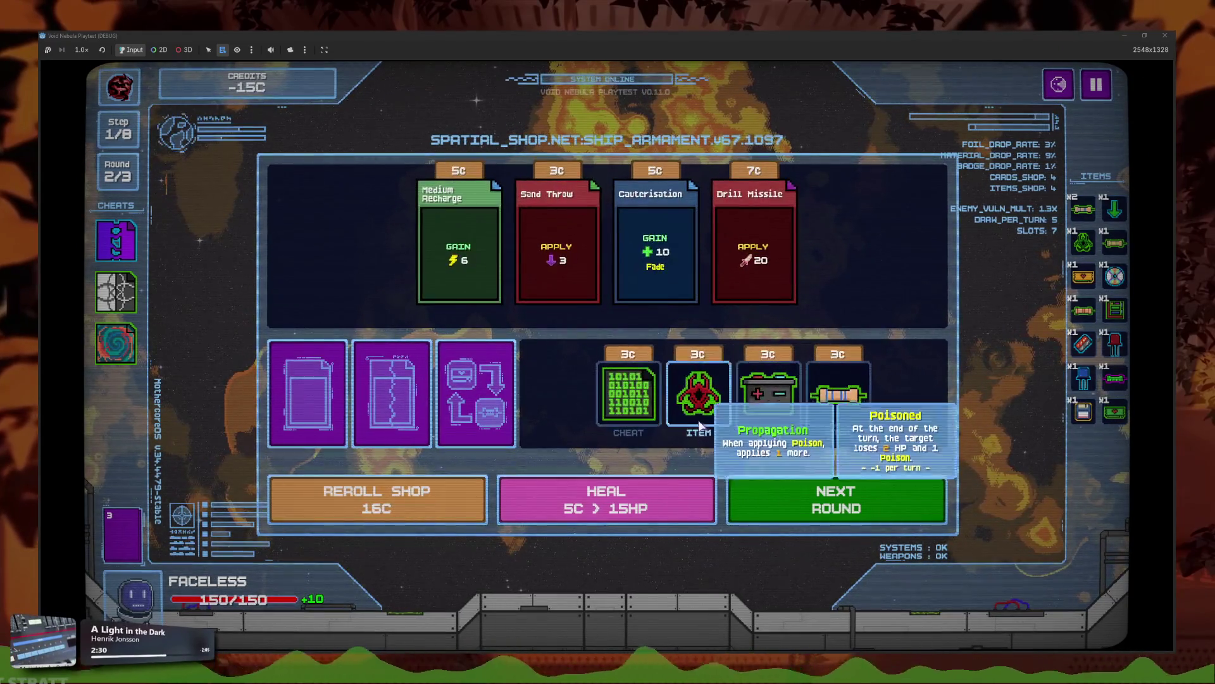
left_click(699, 411)
left_click(733, 411)
left_click(769, 418)
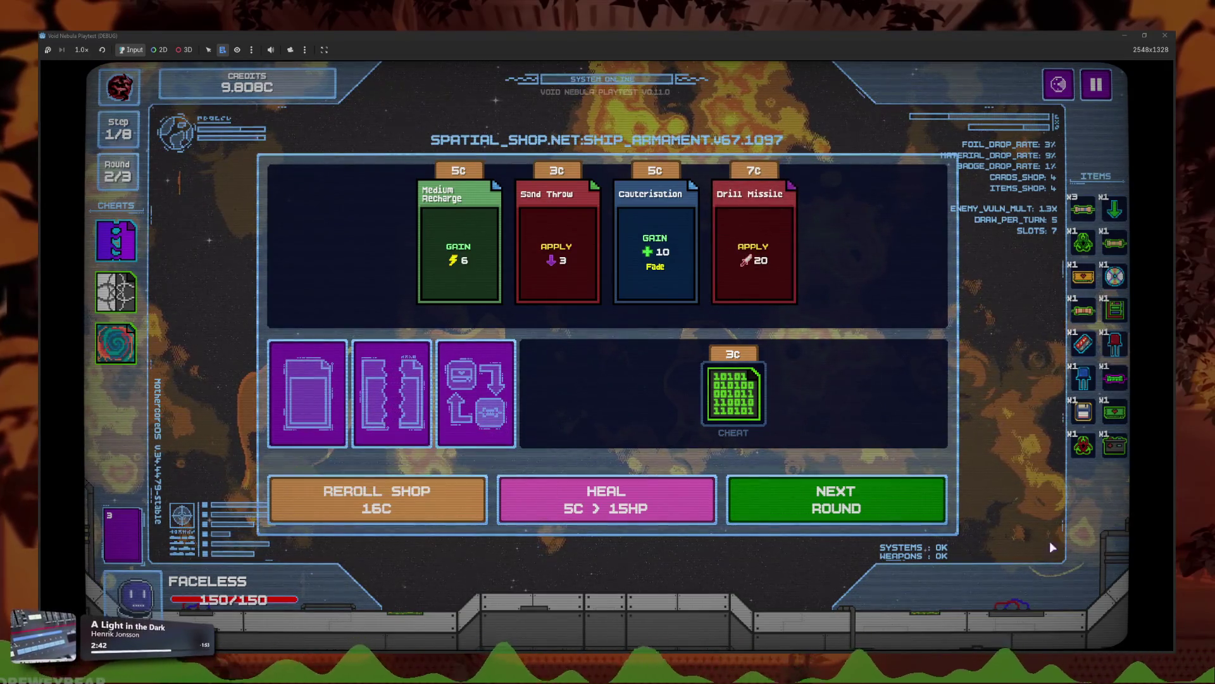
Step: Pause the game and quit the run back to the main menu
mouse_move(114, 306)
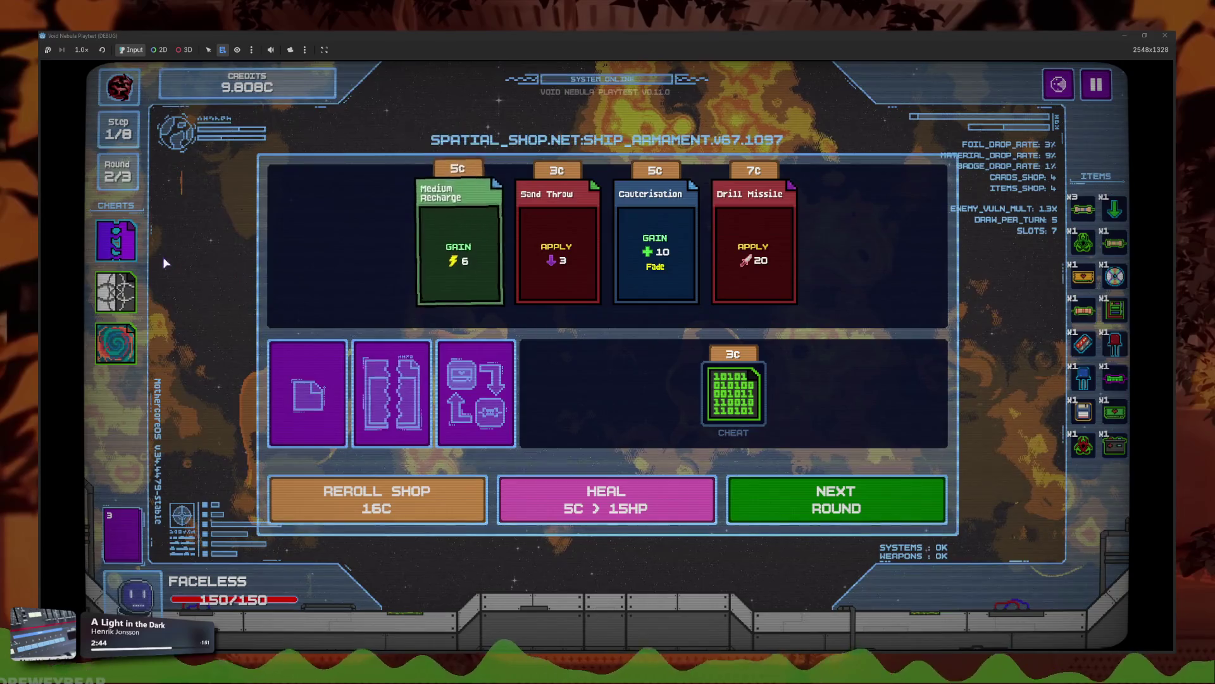
left_click(1096, 84)
left_click(649, 415)
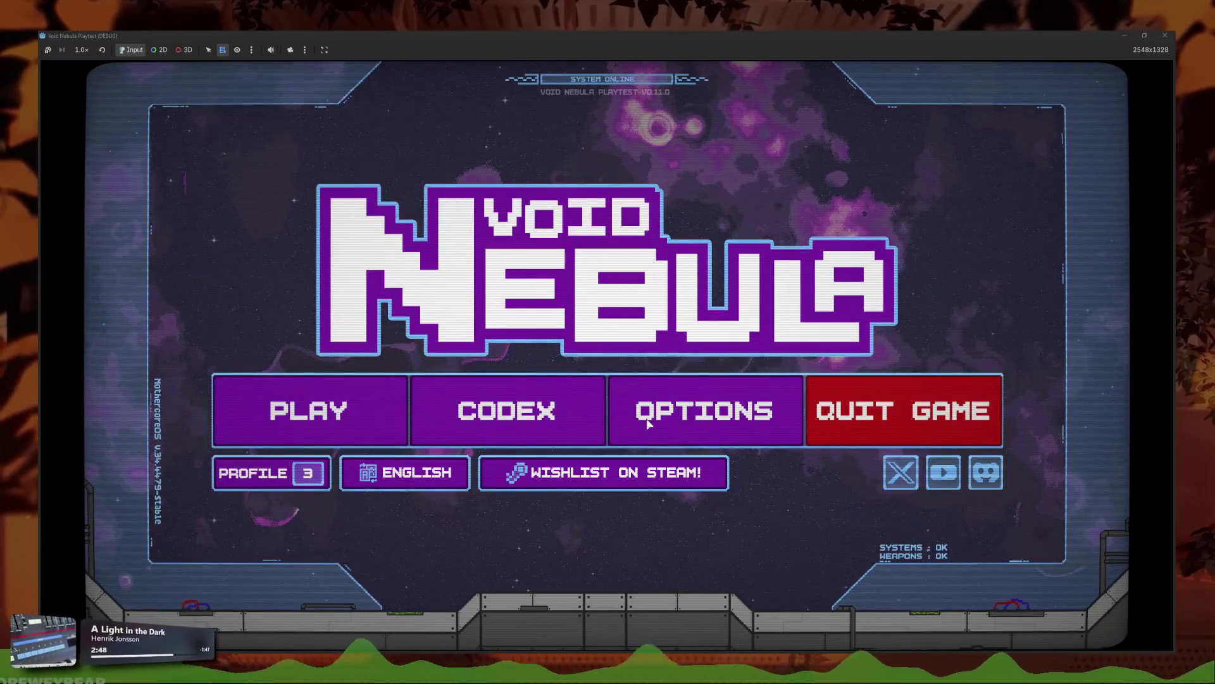
Step: View the Codex cheats on page 2 and page 1, then return to the category menu
left_click(588, 415)
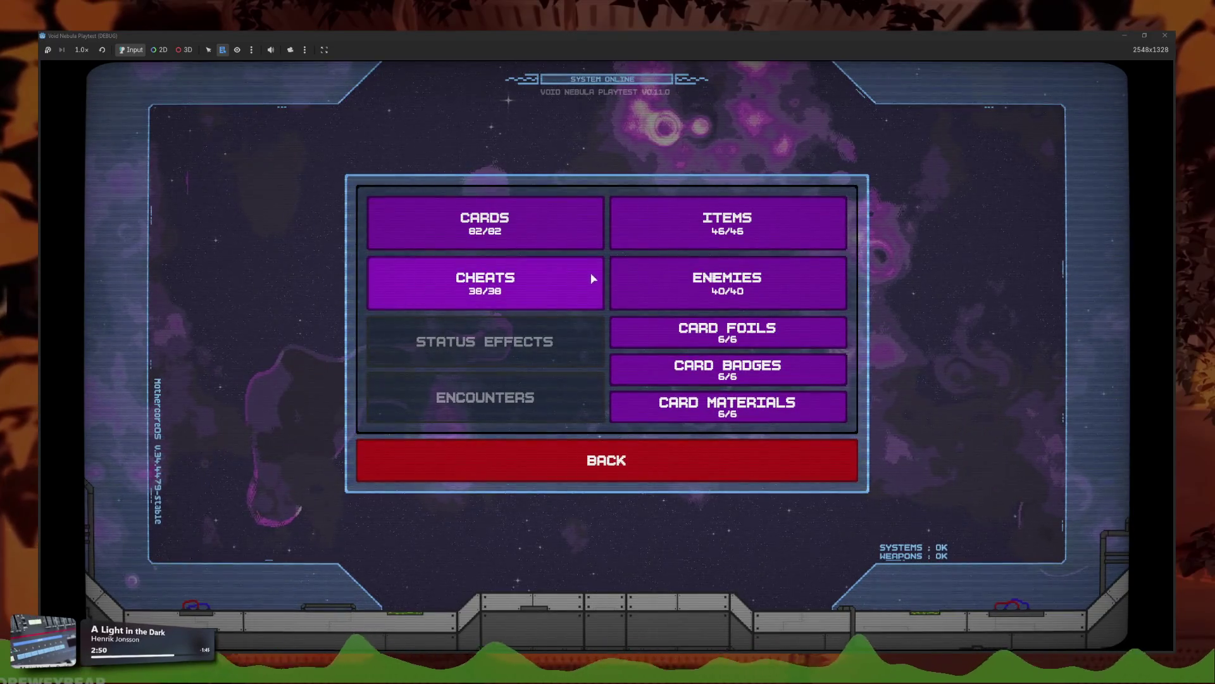
left_click(602, 287)
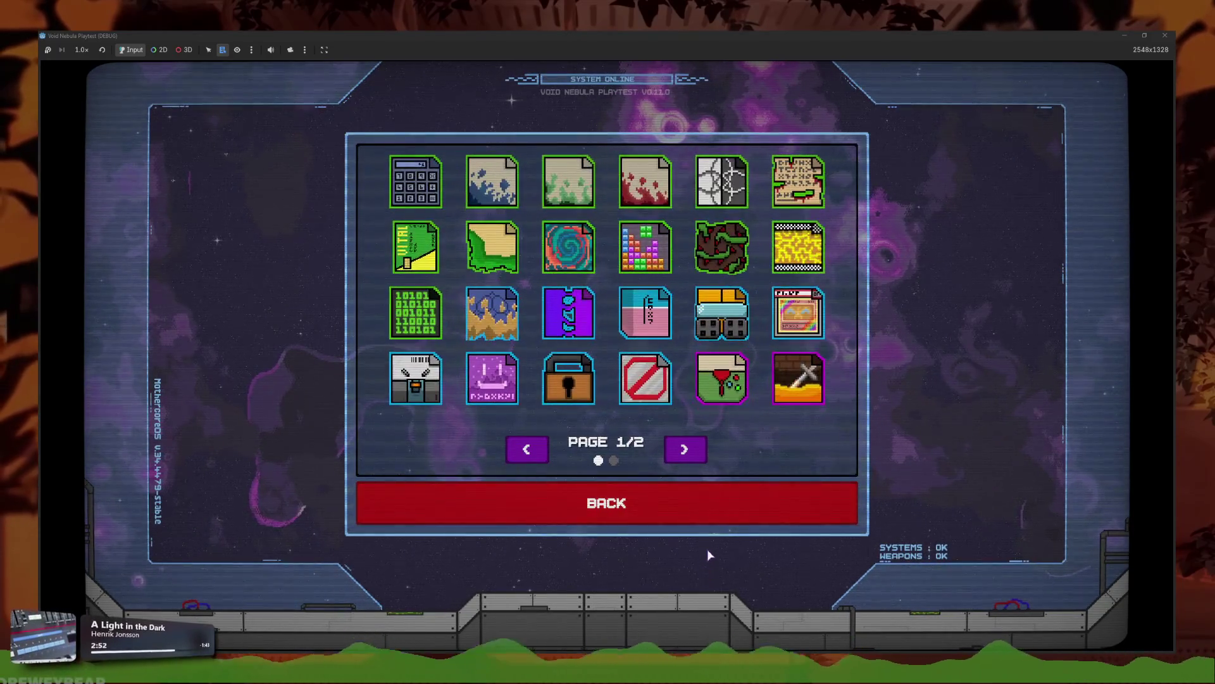
left_click(696, 453)
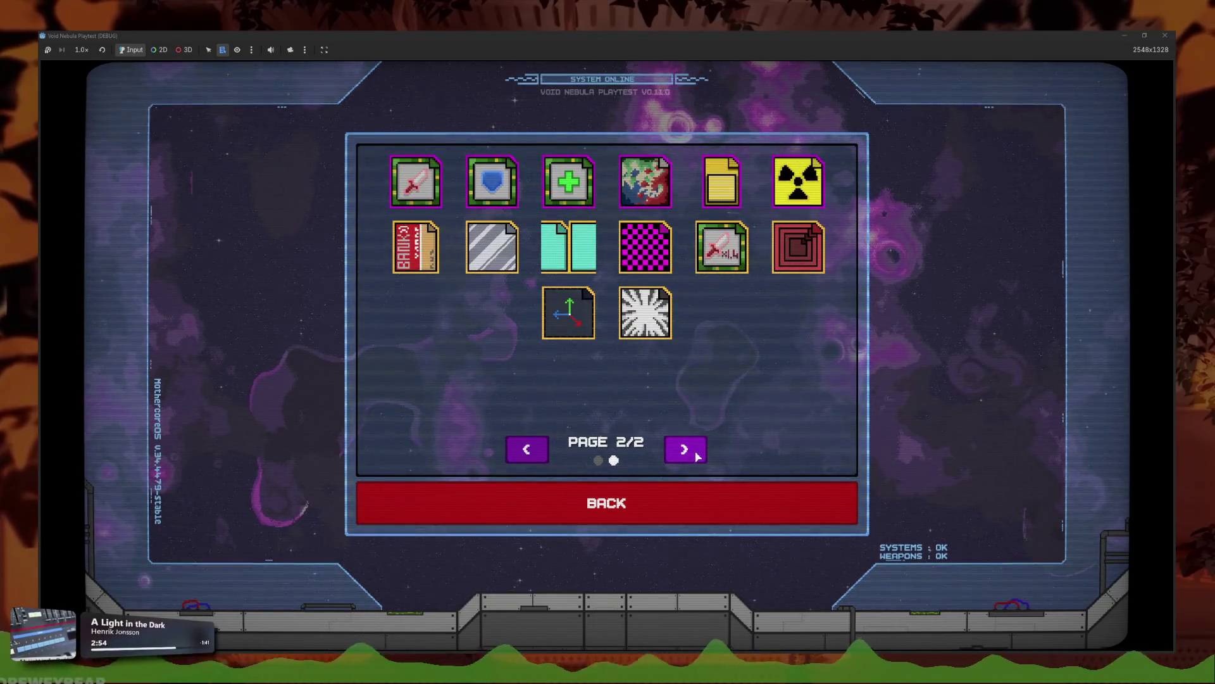
mouse_move(576, 320)
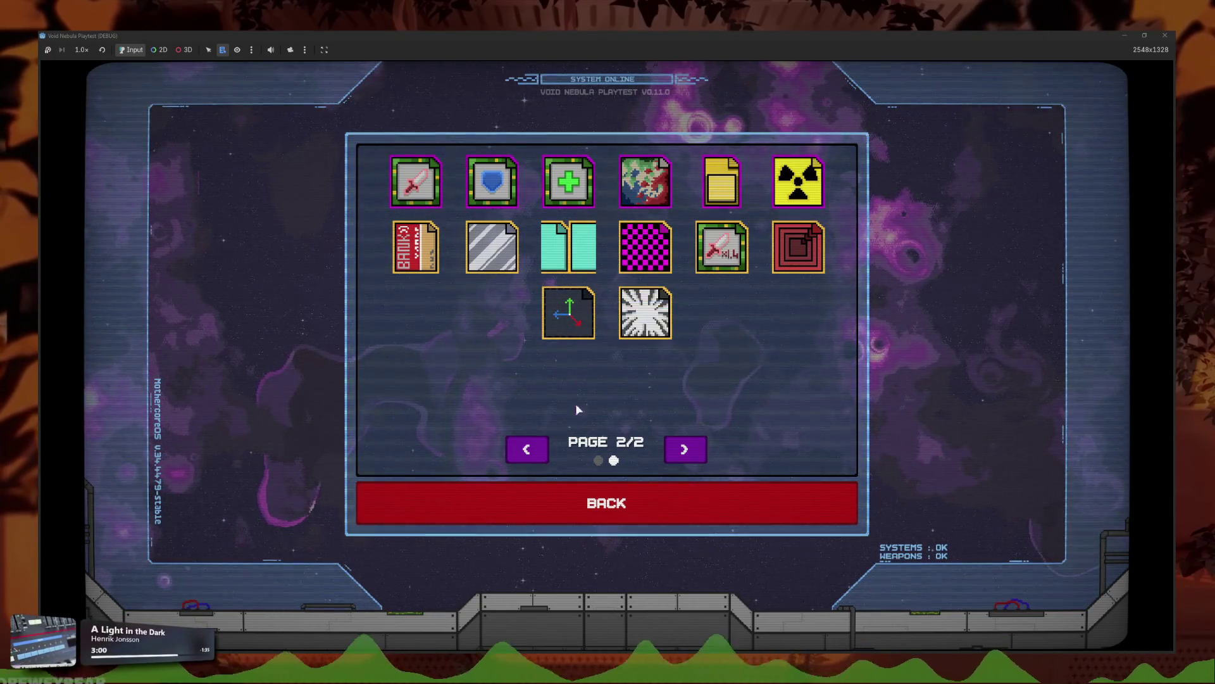
mouse_move(417, 248)
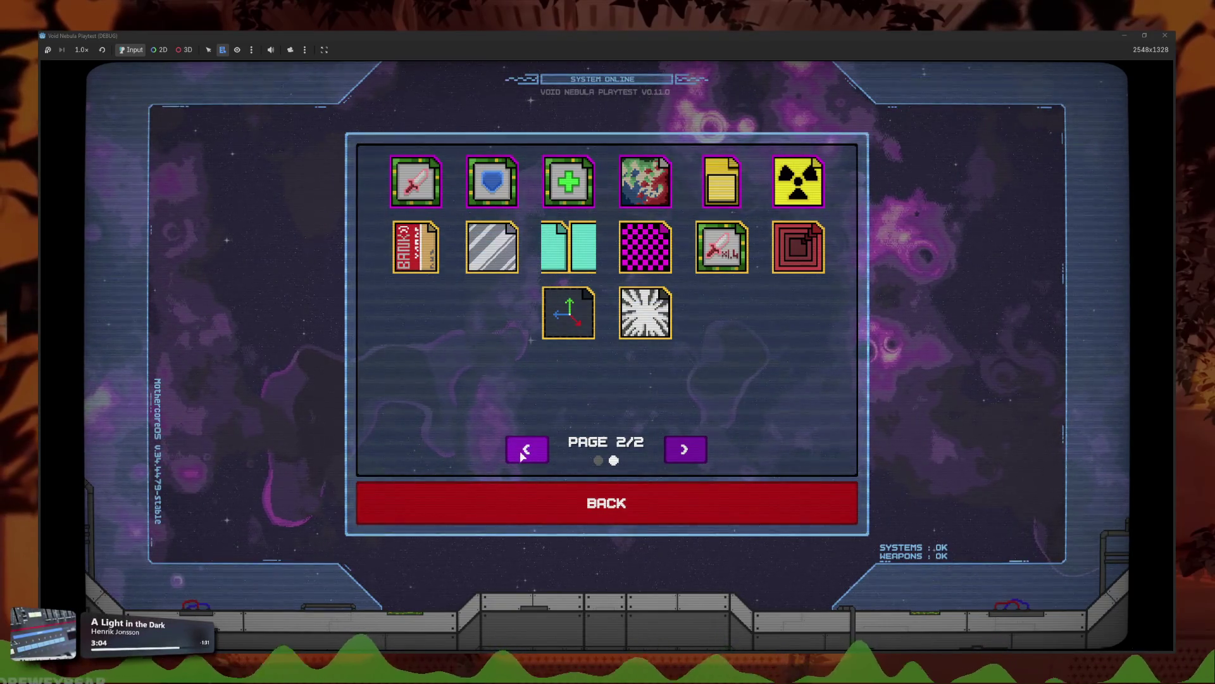
left_click(528, 453)
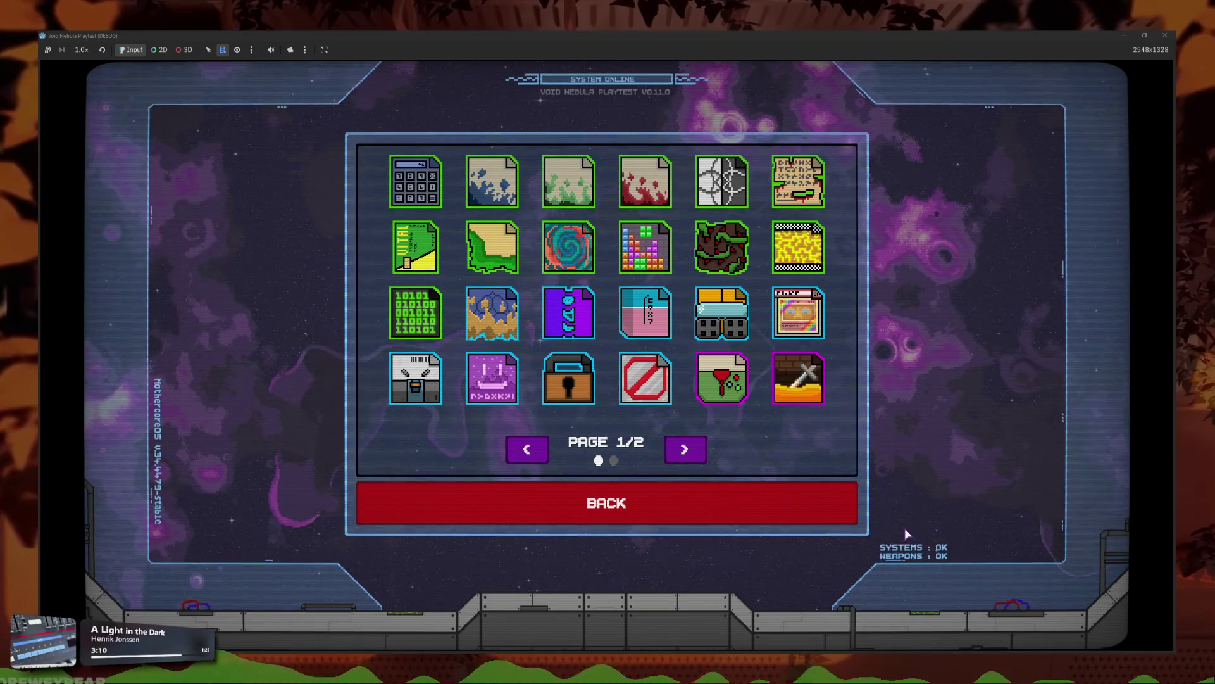
mouse_move(578, 401)
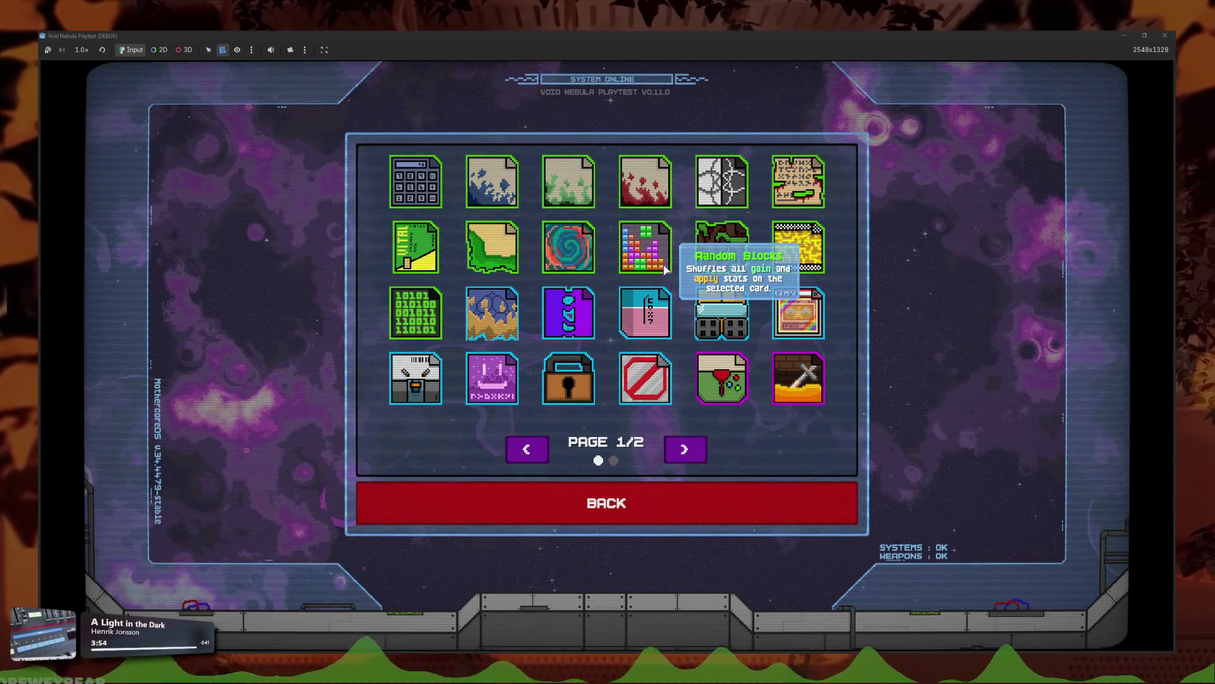
left_click(569, 498)
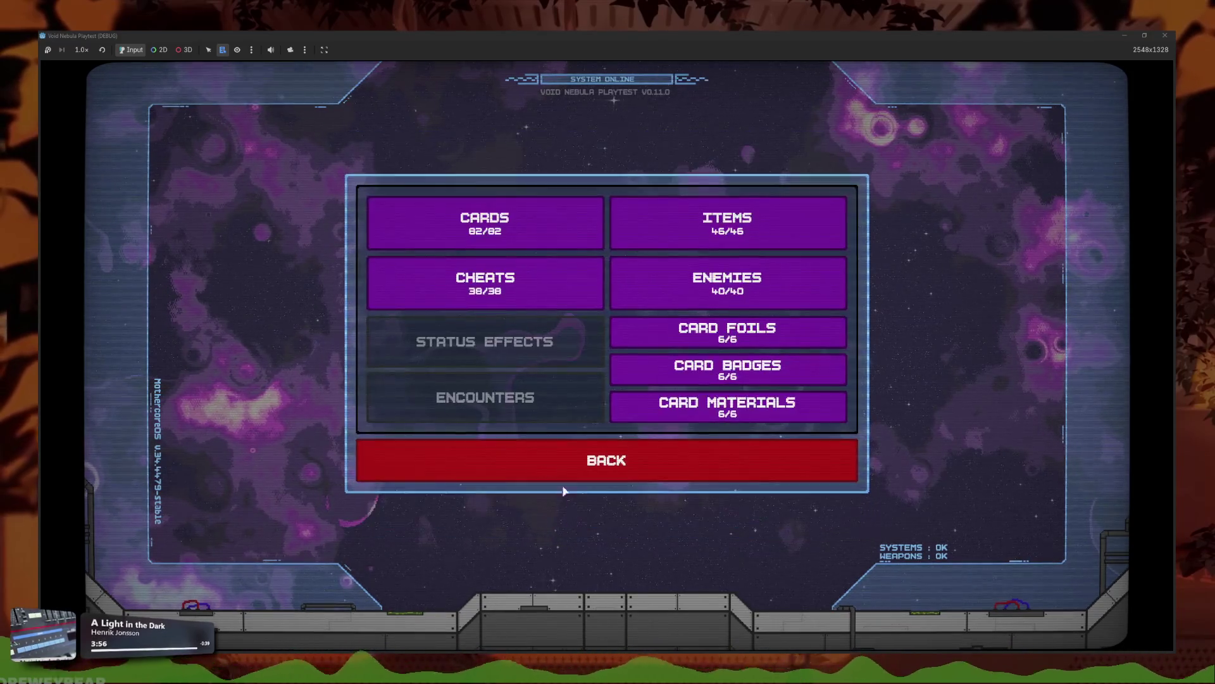
left_click(523, 226)
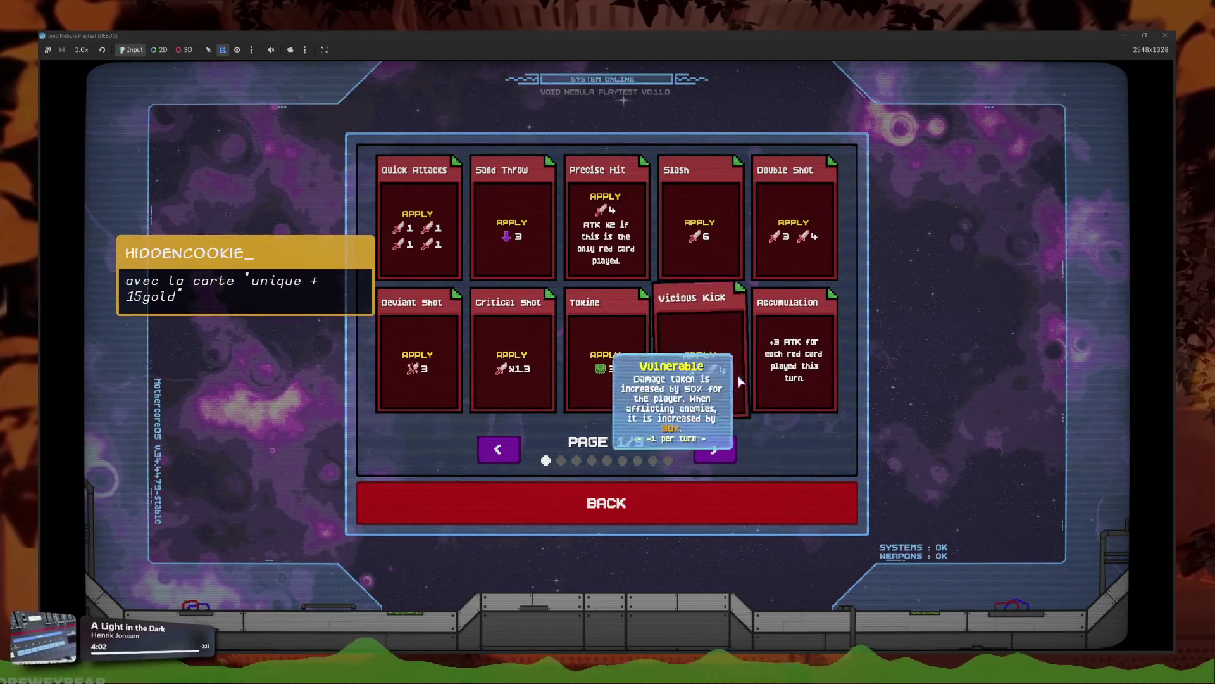
mouse_move(693, 369)
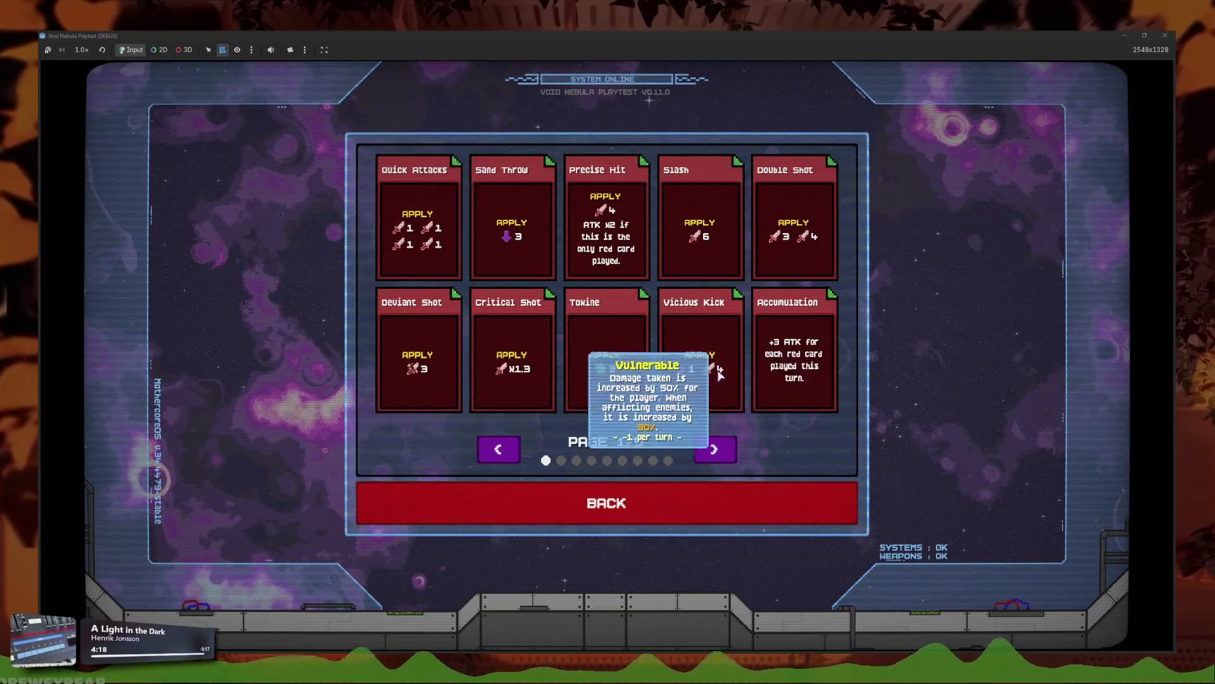
left_click(715, 448)
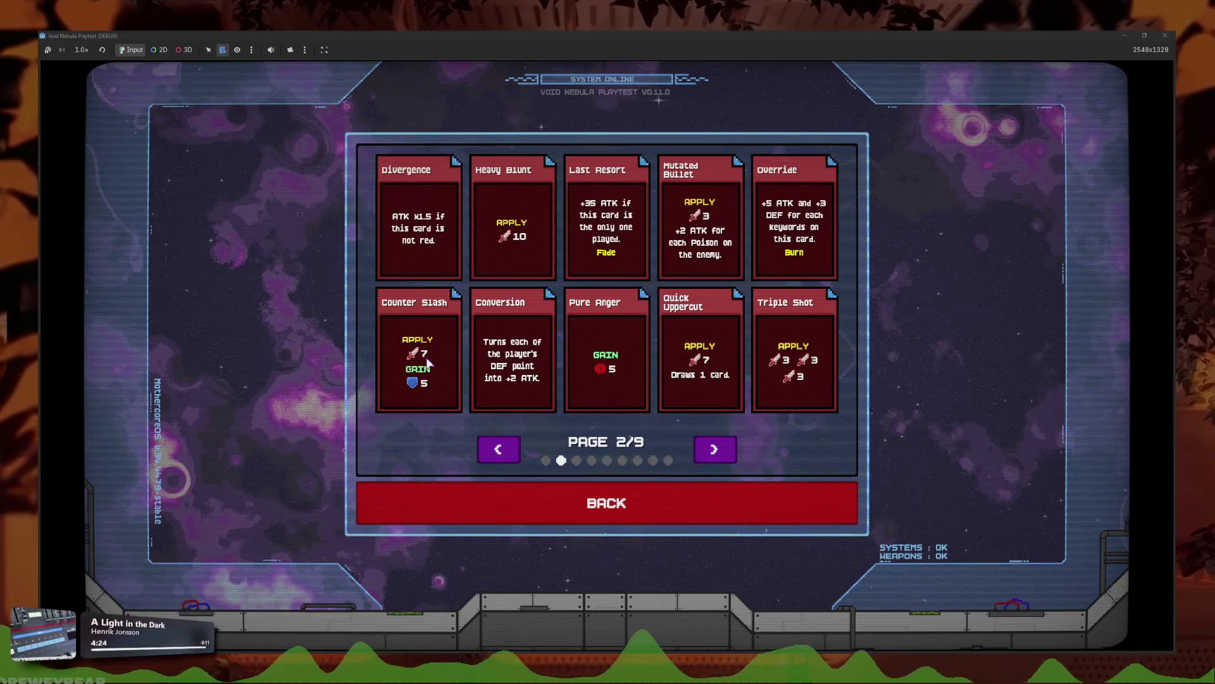
left_click(714, 448)
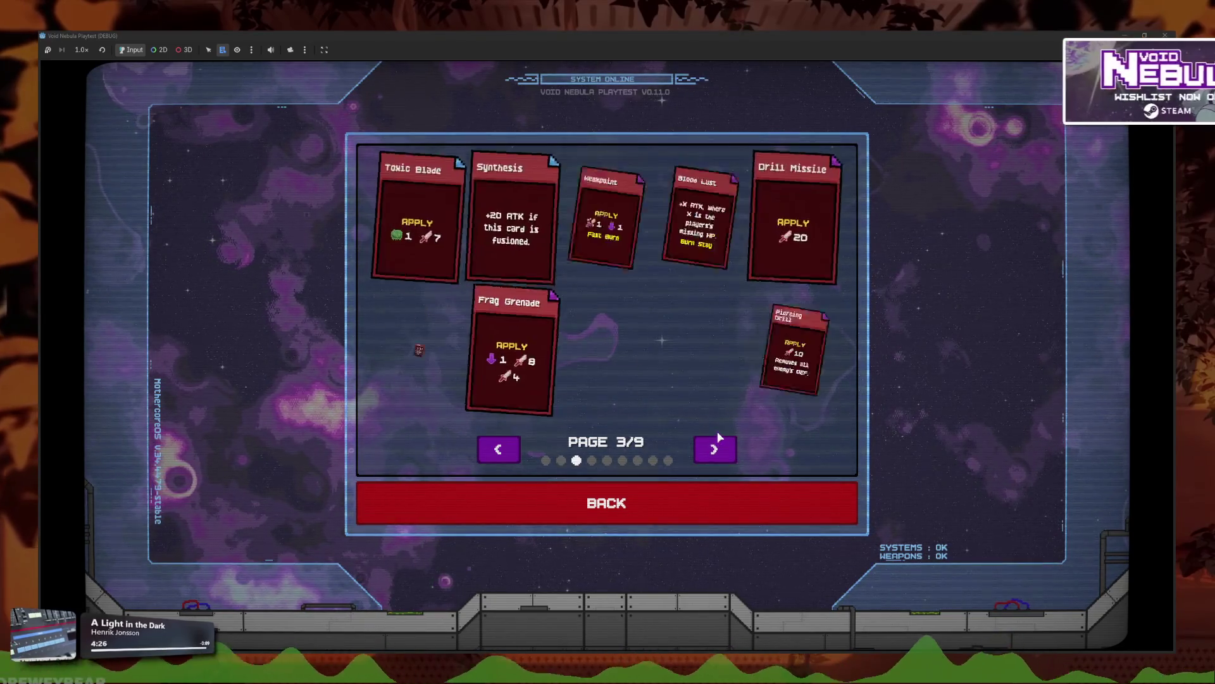
mouse_move(504, 364)
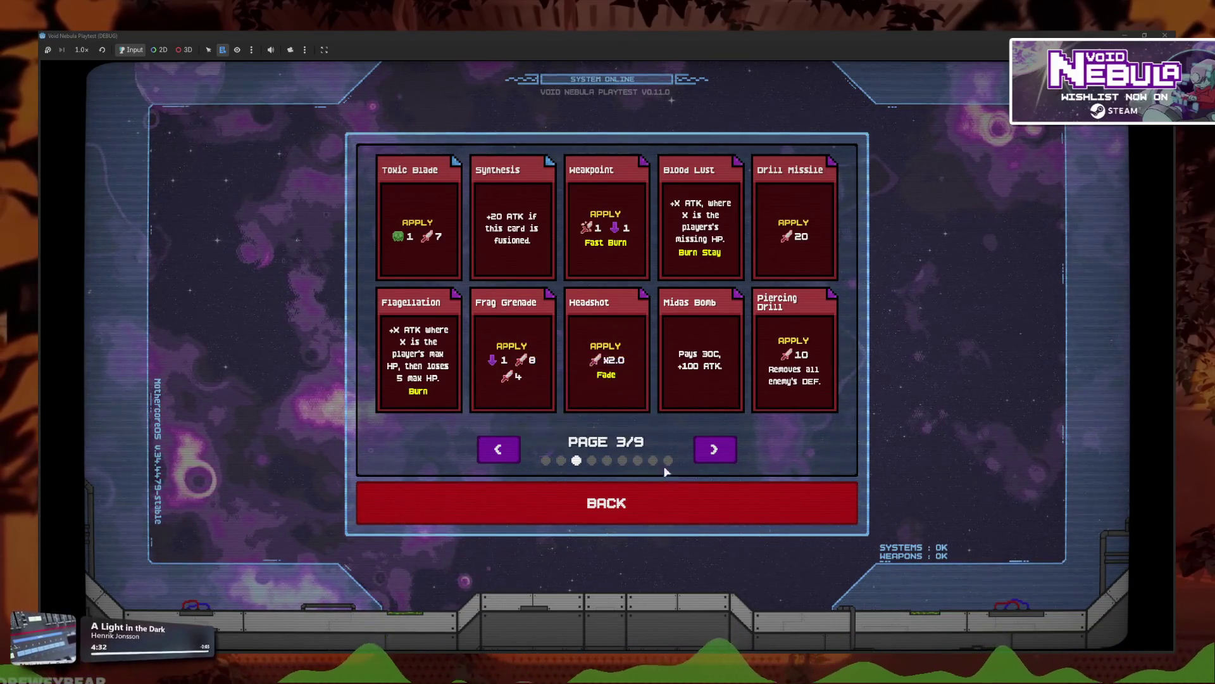
left_click(659, 494)
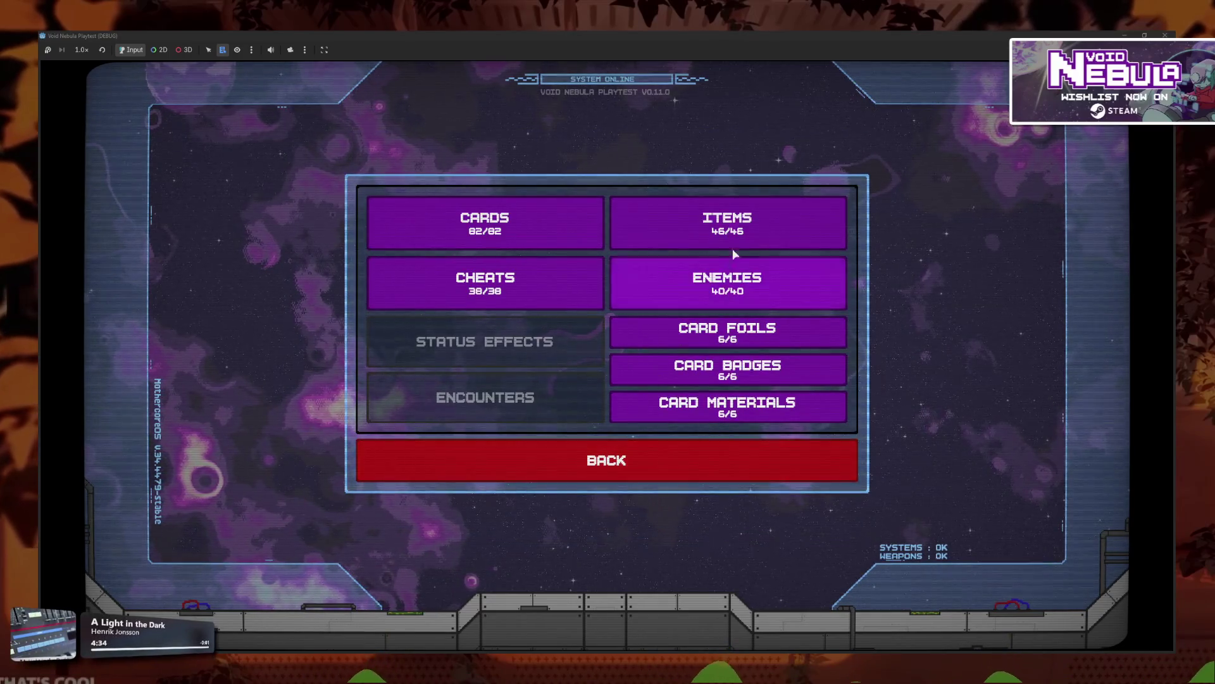
Step: Glance at the card collection, then browse the items collection twice before returning to the codex menu
left_click(588, 226)
left_click(652, 503)
left_click(715, 221)
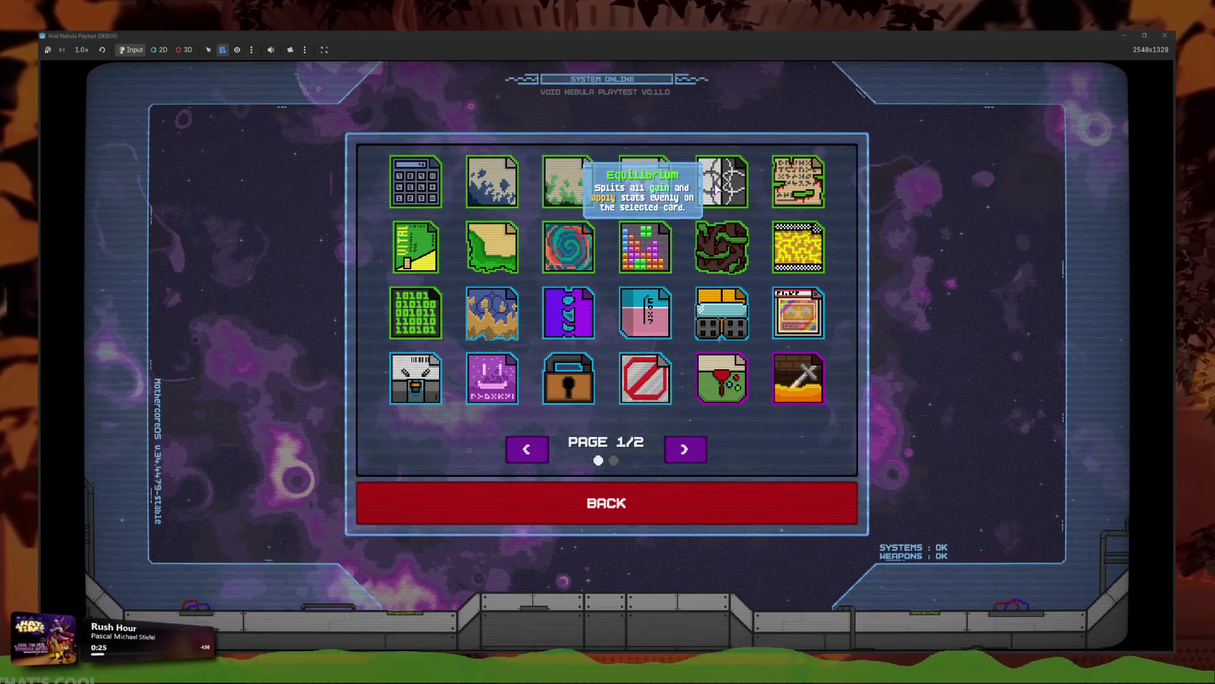
left_click(589, 500)
left_click(506, 218)
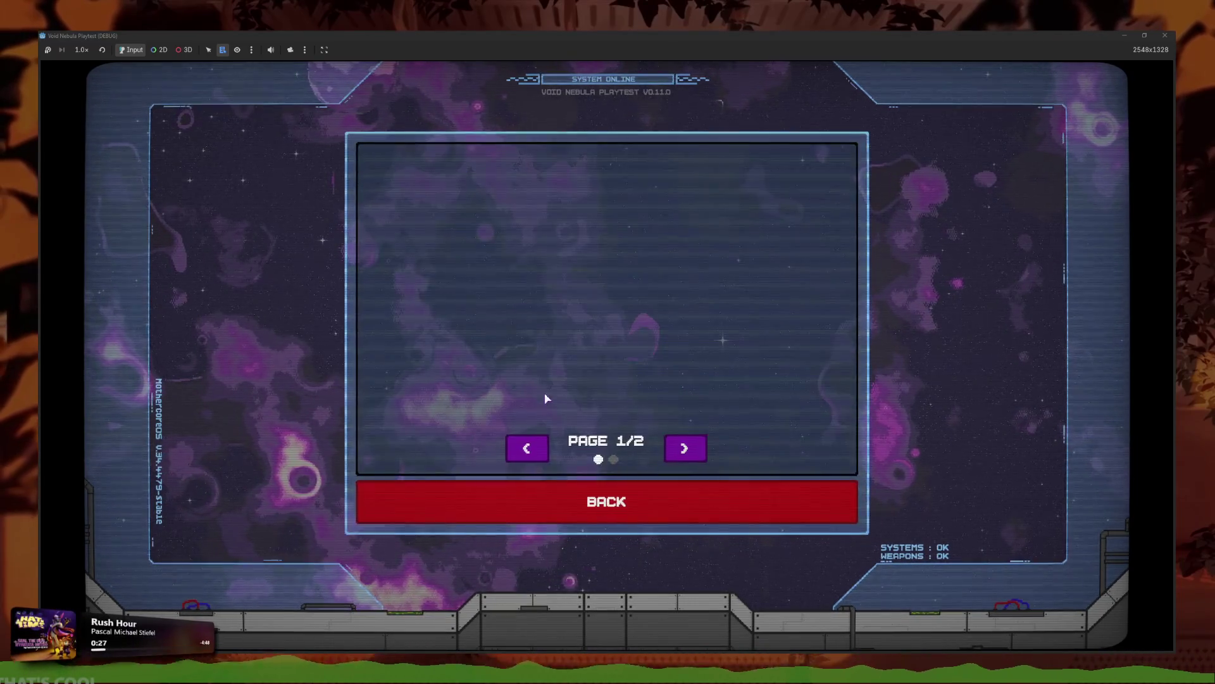
left_click(671, 481)
Step: Open the card collection and page forward to page 3/9
left_click(485, 217)
left_click(710, 456)
left_click(710, 456)
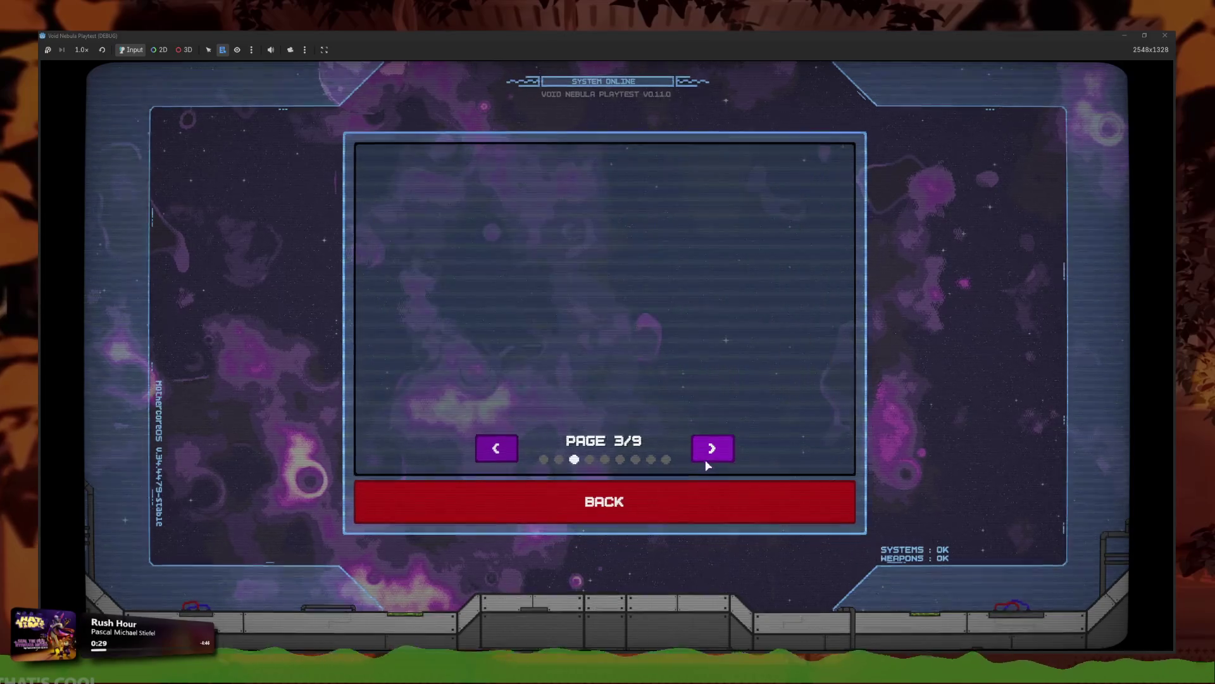
mouse_move(511, 370)
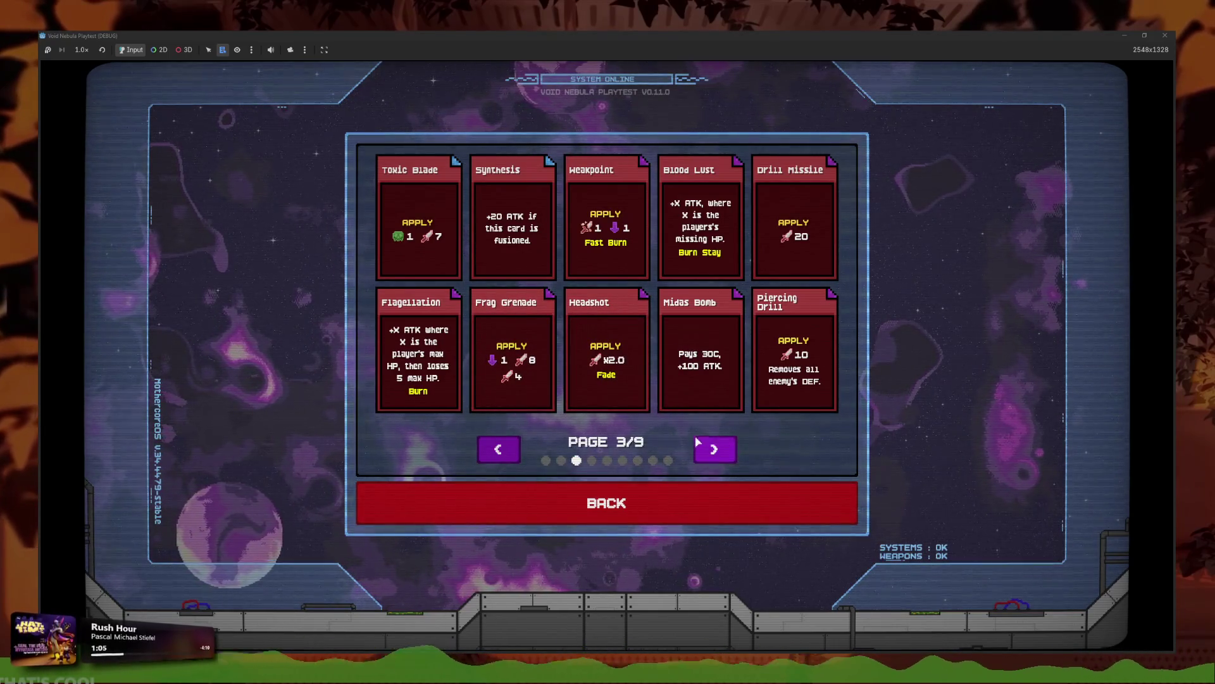
Step: Advance one card page, then leave the codex for the main menu and reopen it
left_click(721, 448)
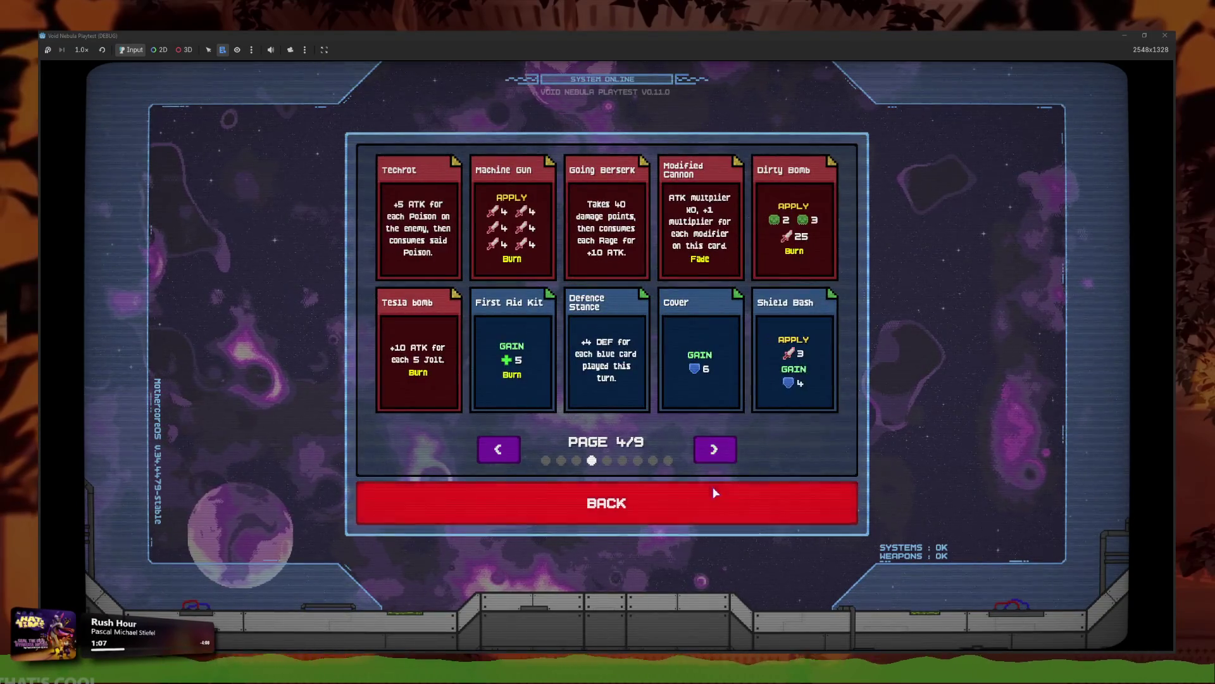
left_click(711, 494)
left_click(658, 451)
left_click(545, 415)
left_click(405, 465)
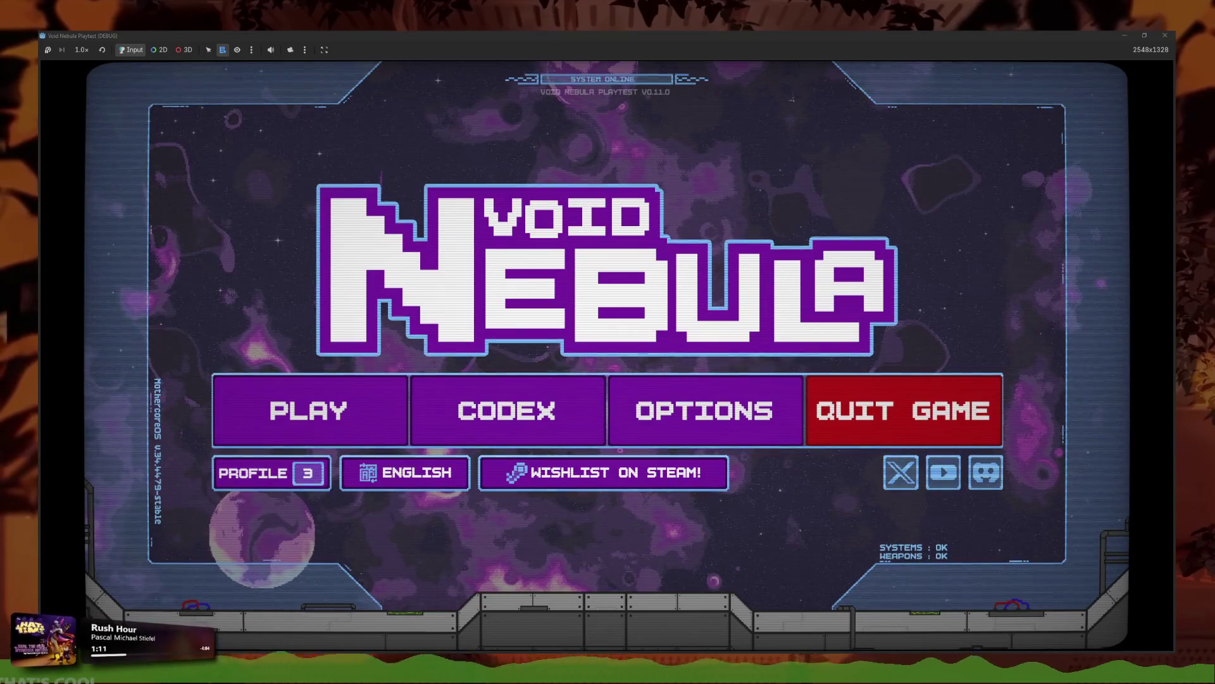
left_click(500, 430)
left_click(494, 225)
left_click(626, 497)
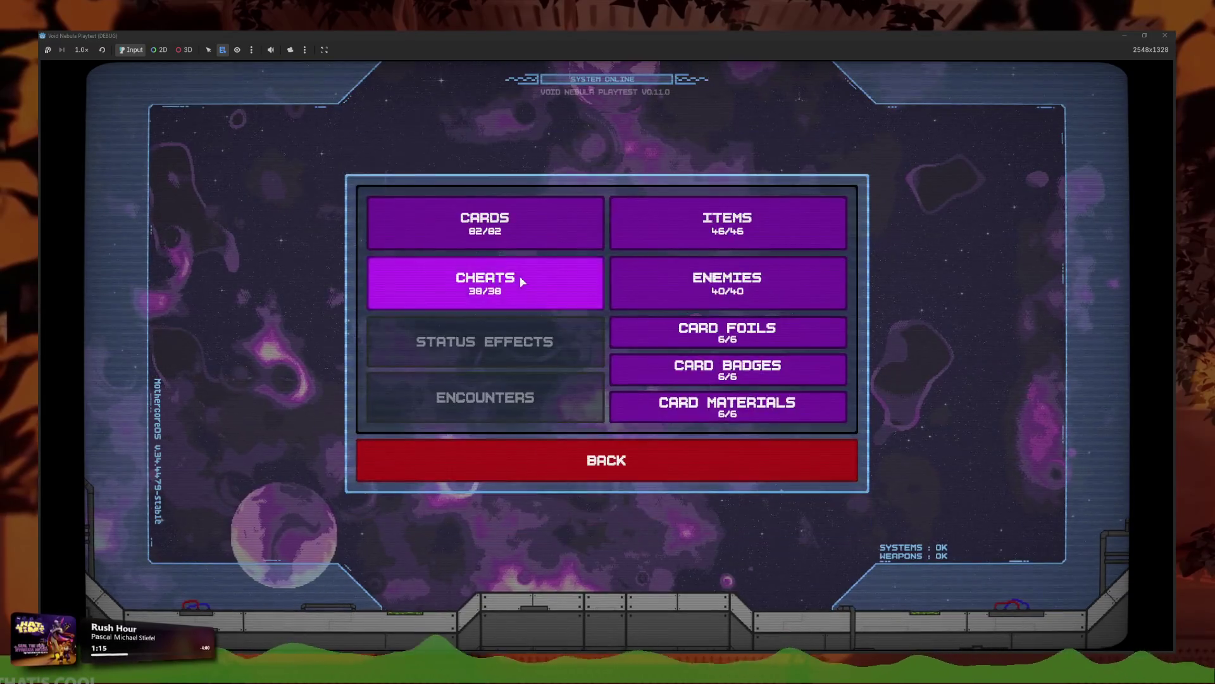
Step: Open the cheats collection and flip between pages 2/2 and 1/2, ending on page 1
left_click(515, 279)
mouse_move(573, 381)
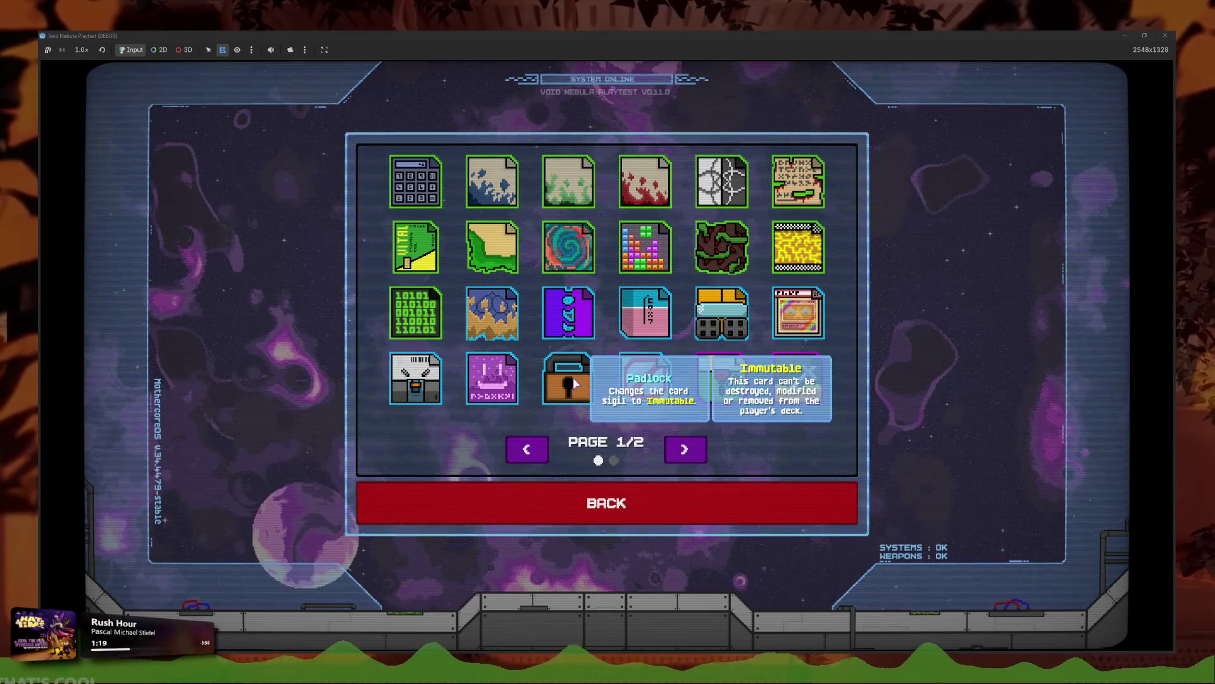
left_click(693, 457)
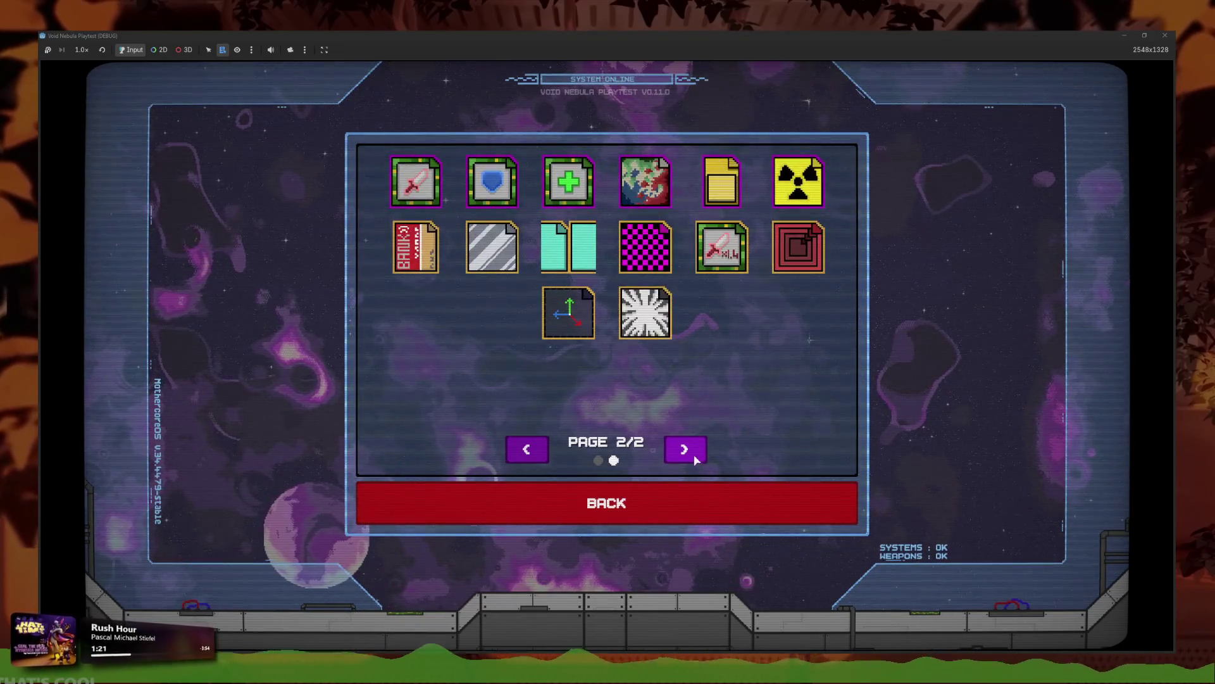
left_click(694, 457)
left_click(694, 457)
left_click(695, 457)
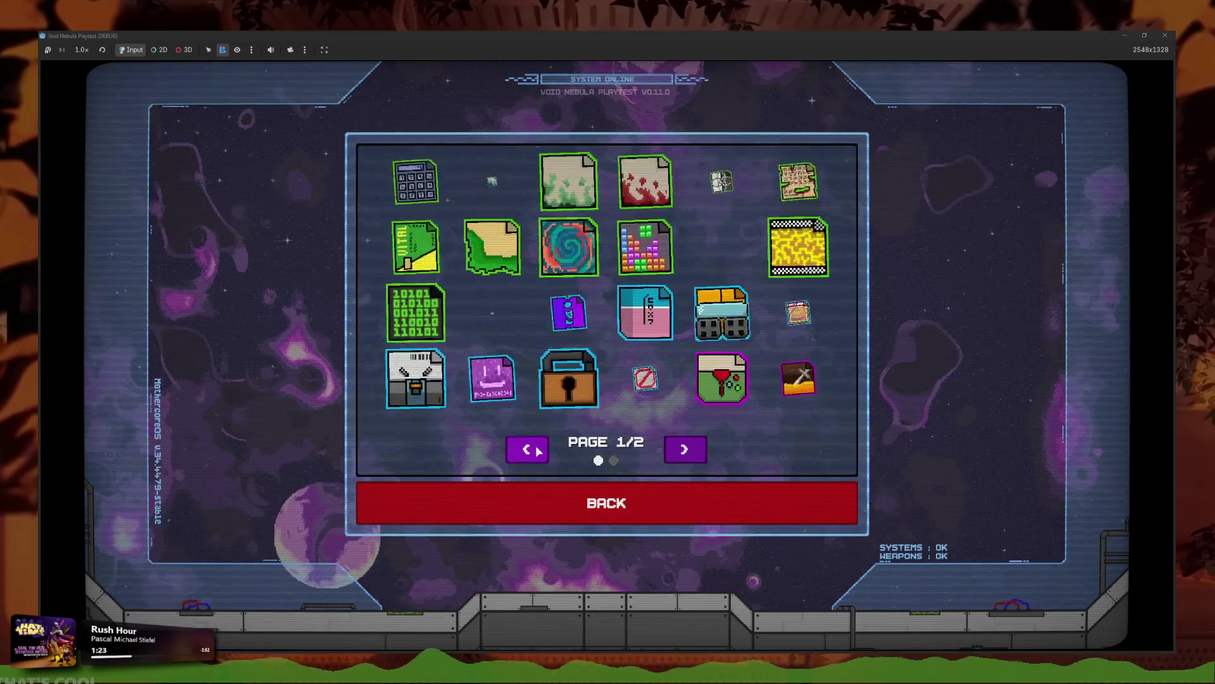
mouse_move(574, 403)
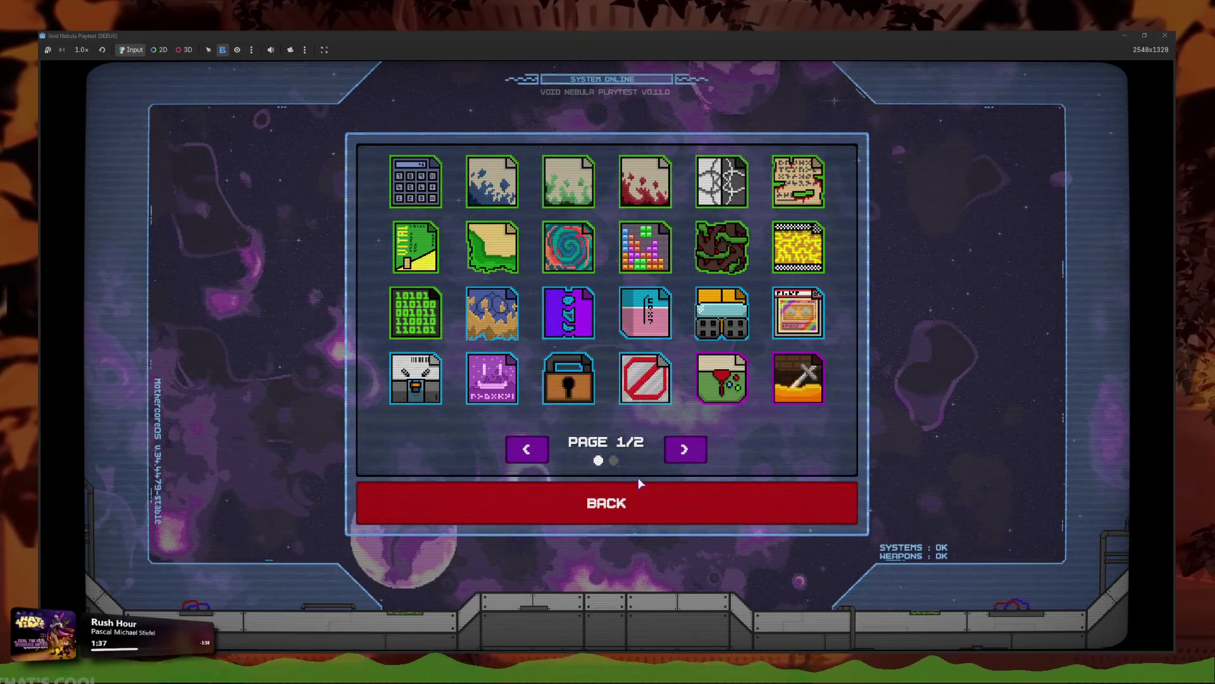
Step: Set the new run difficulty to HOSTILE in the run setup screen
left_click(632, 495)
key("Escape")
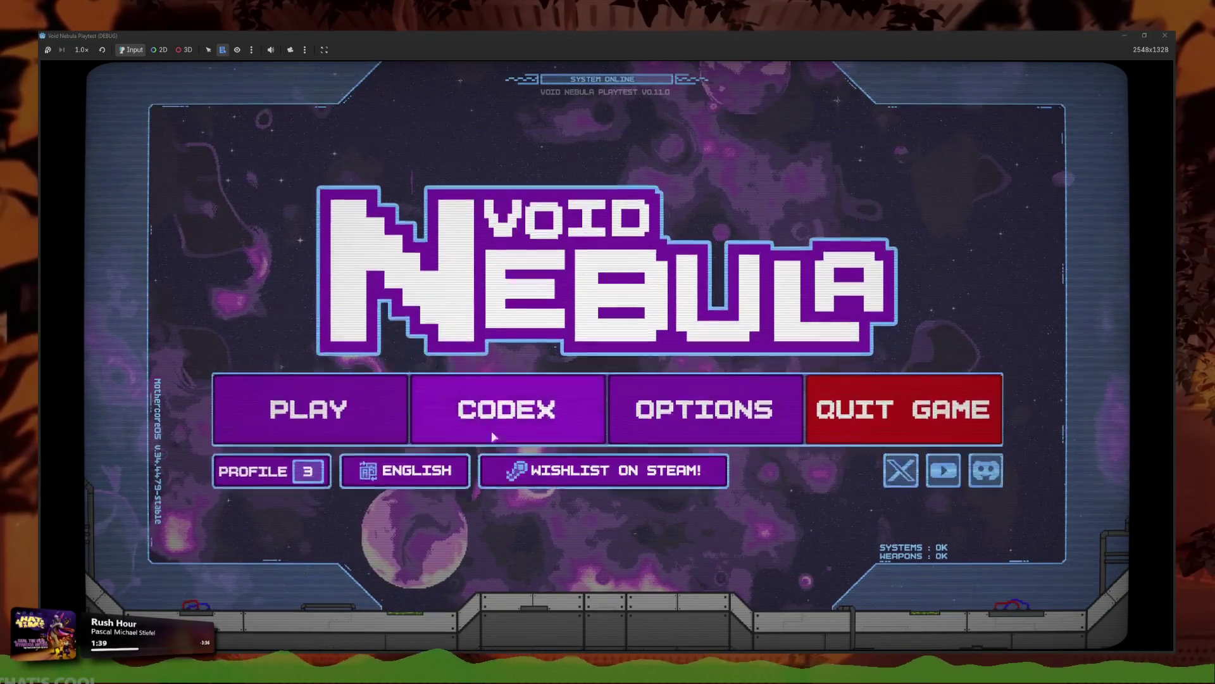
left_click(380, 407)
left_click(457, 166)
left_click(781, 384)
left_click(781, 383)
left_click(781, 384)
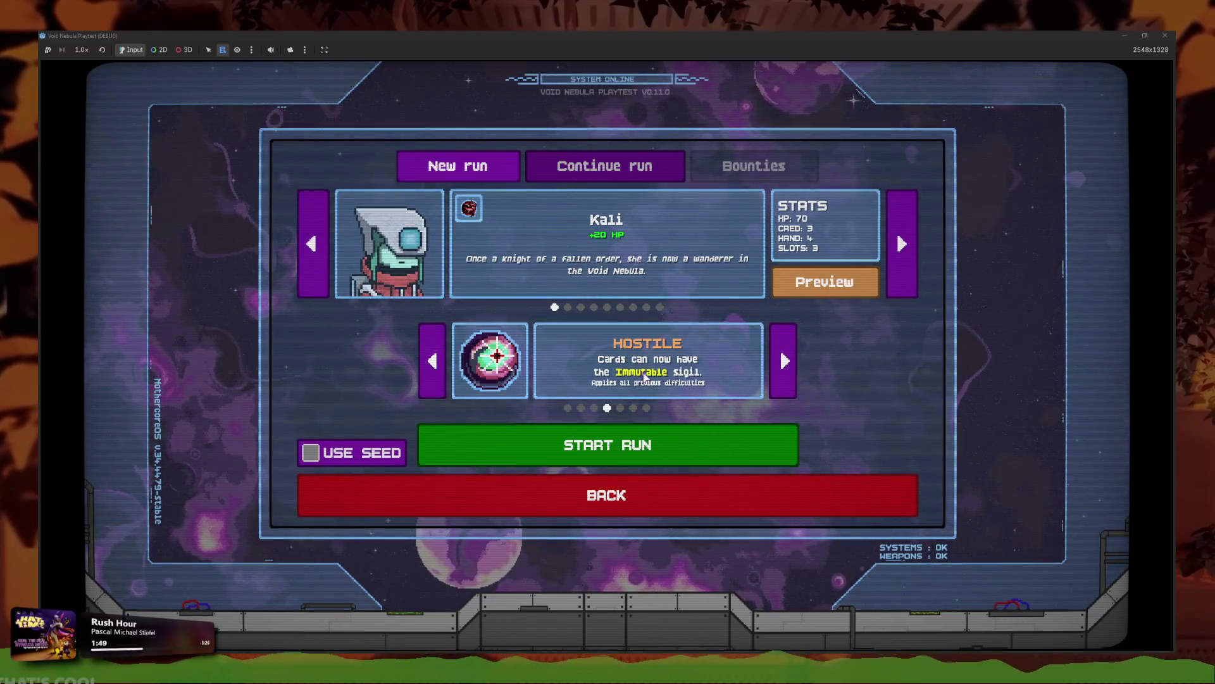
left_click(693, 494)
Step: Check the Codex cheats page 2 and card materials, then return to the main title menu
left_click(546, 414)
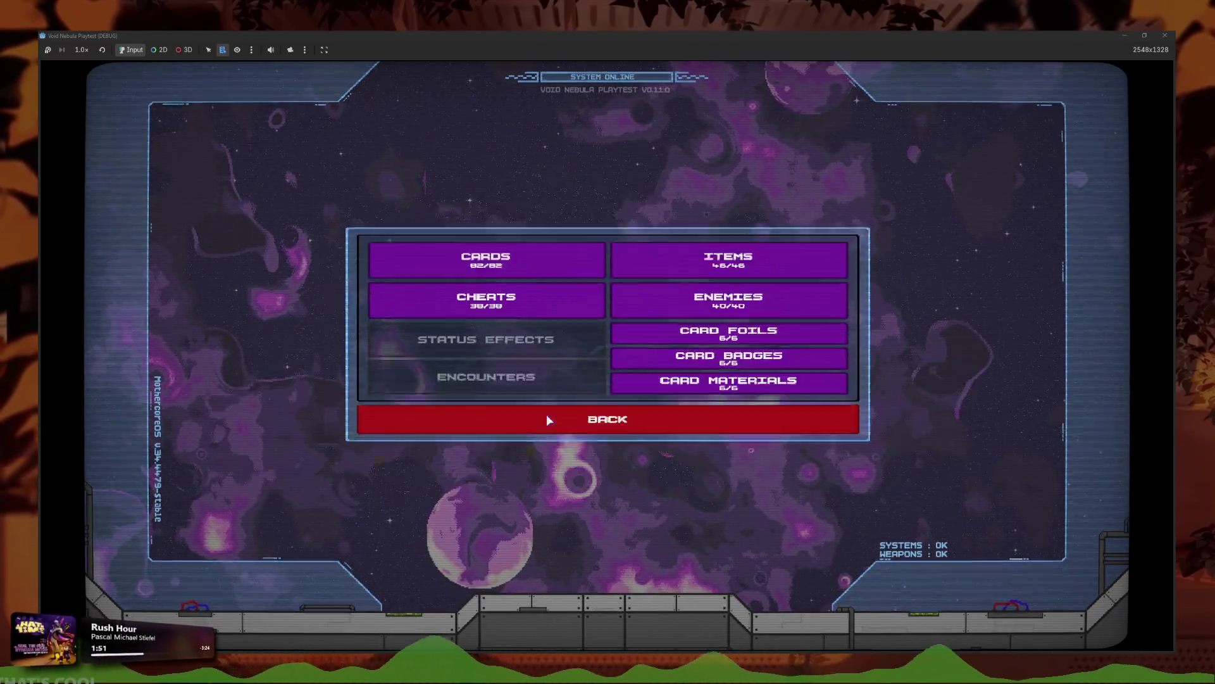
left_click(533, 288)
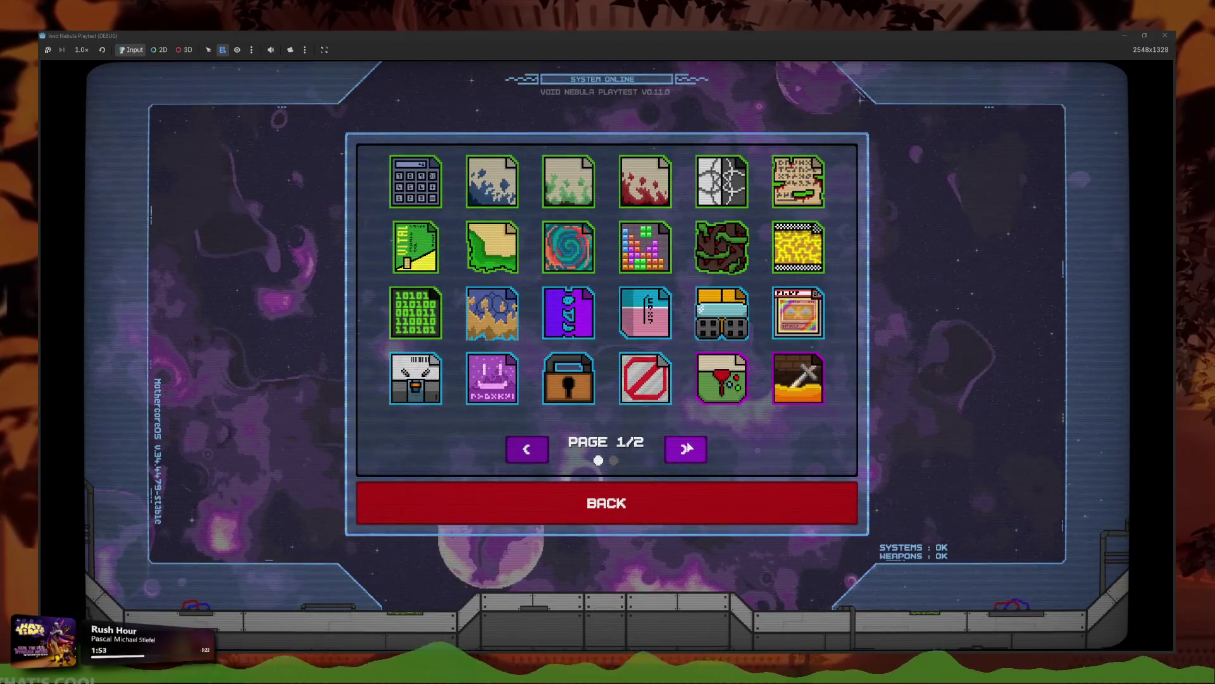
left_click(690, 459)
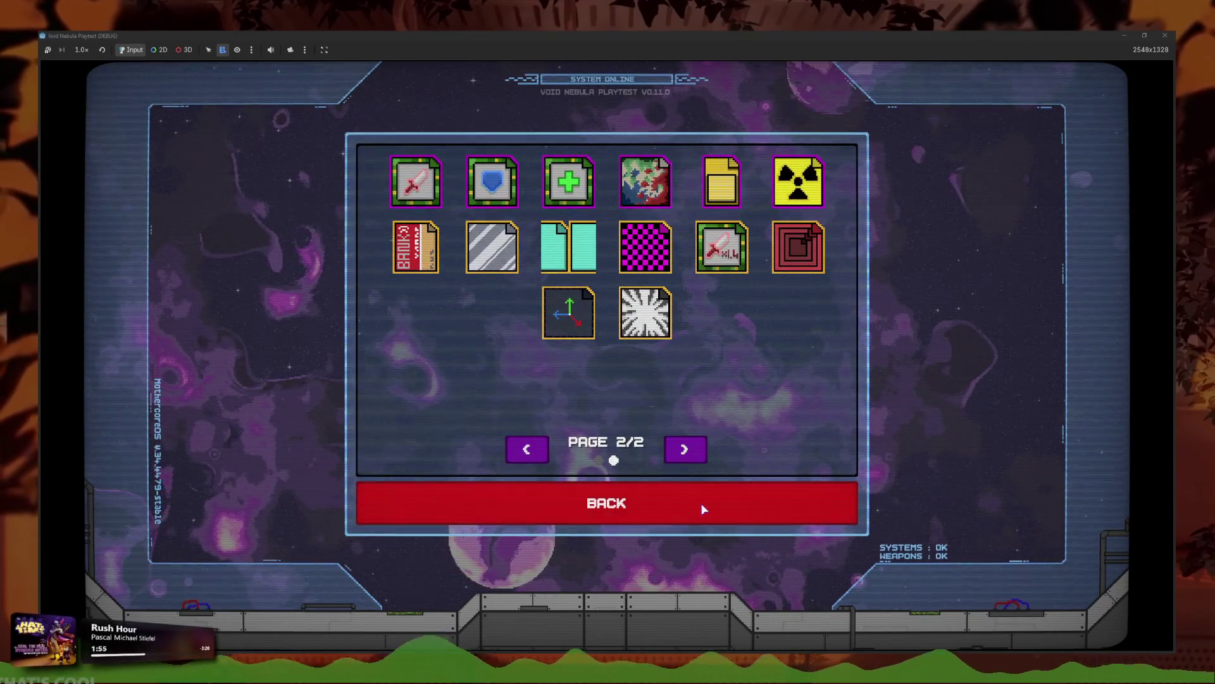
left_click(700, 508)
left_click(759, 417)
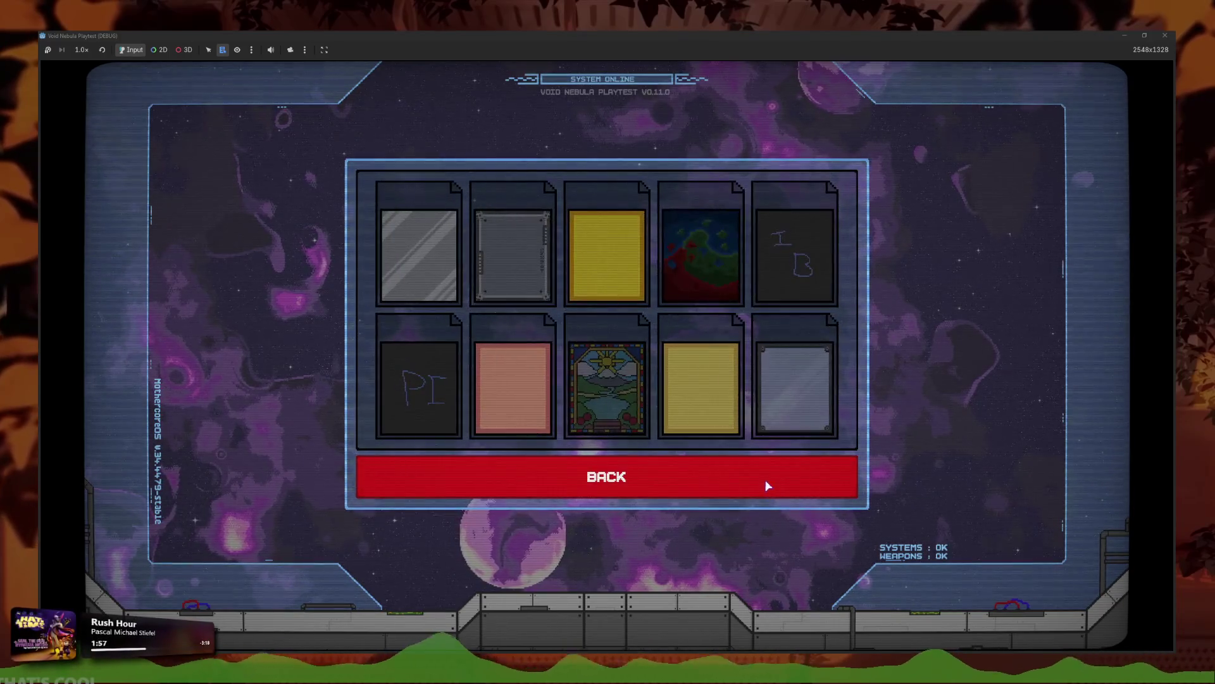
left_click(762, 476)
left_click(754, 465)
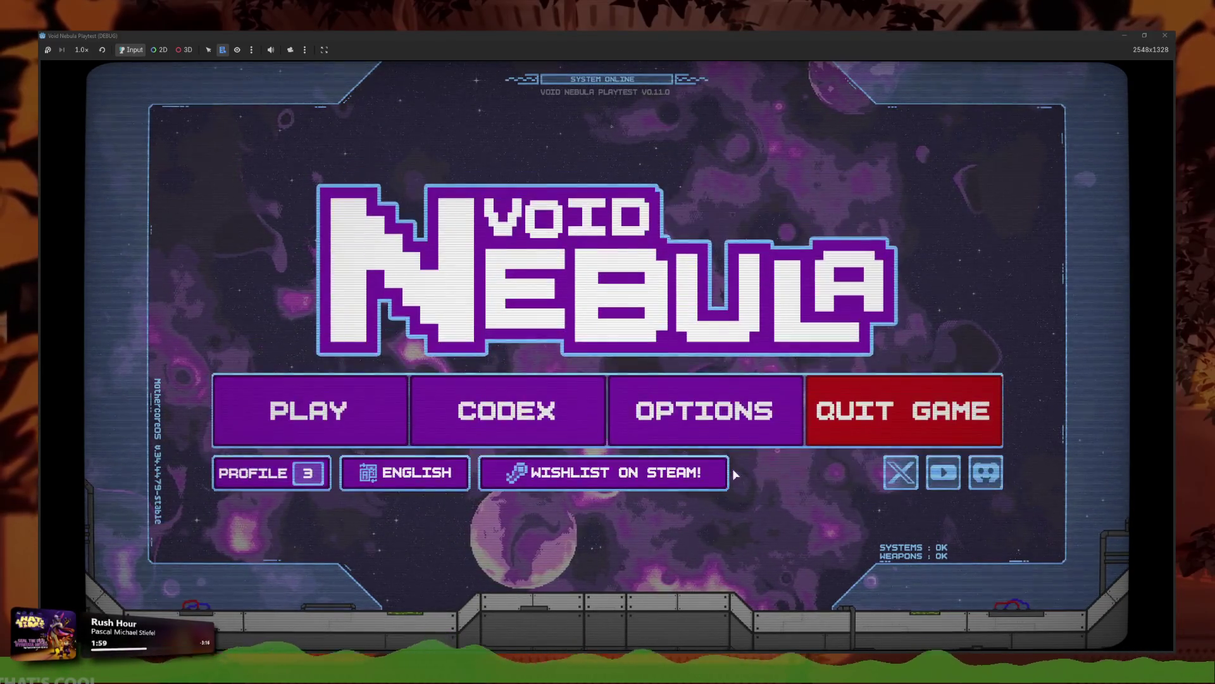